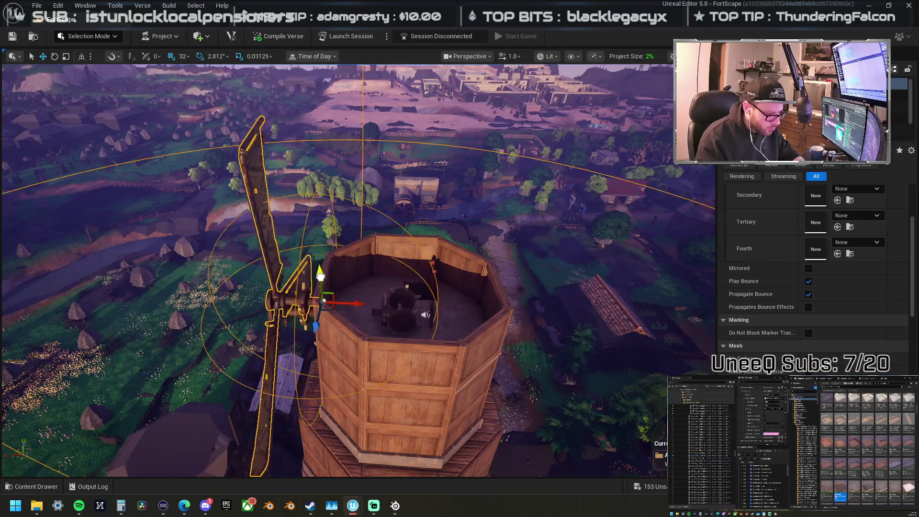
Step: Raise the windmill blade assembly above the tower top and rotate it -90°
mouse_move(320, 277)
mouse_down()
mouse_move(333, 200)
mouse_move(357, 194)
mouse_move(337, 161)
mouse_up()
drag(593, 177, 594, 191)
key(e)
mouse_move(326, 206)
mouse_down()
mouse_move(287, 249)
mouse_move(278, 277)
mouse_up()
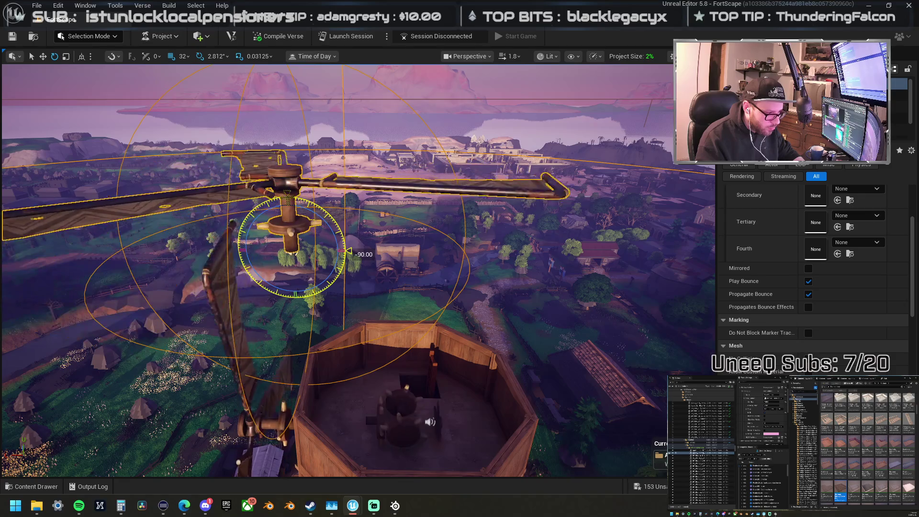
key(w)
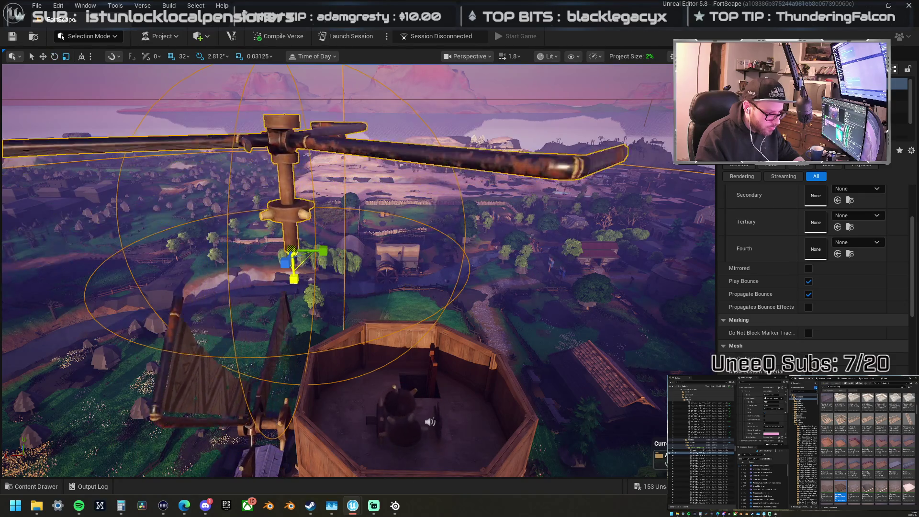
key(s)
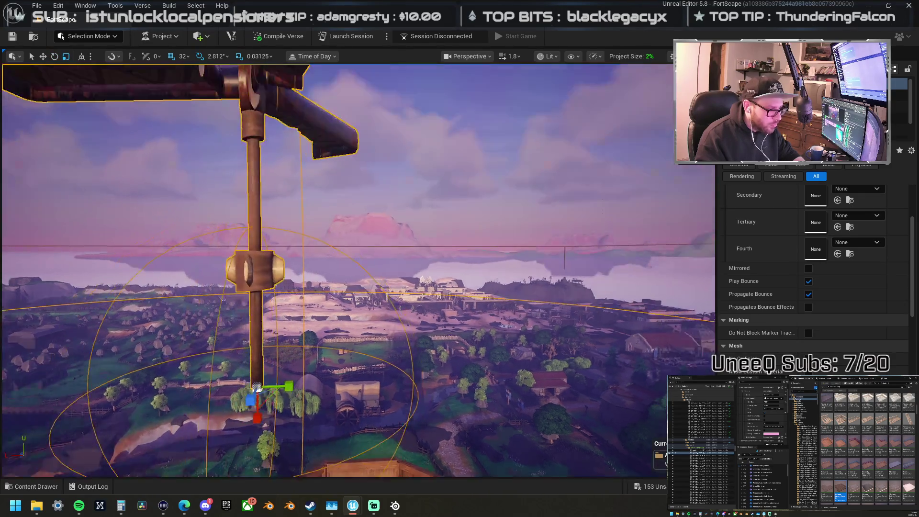
key(s)
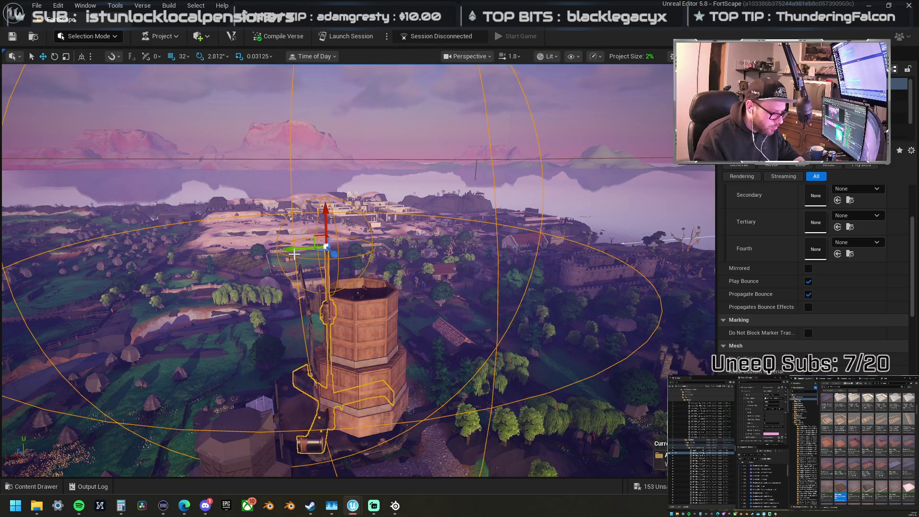
Step: Slide the windmill sideways onto the tower and inspect the hub up close
drag(299, 248, 325, 249)
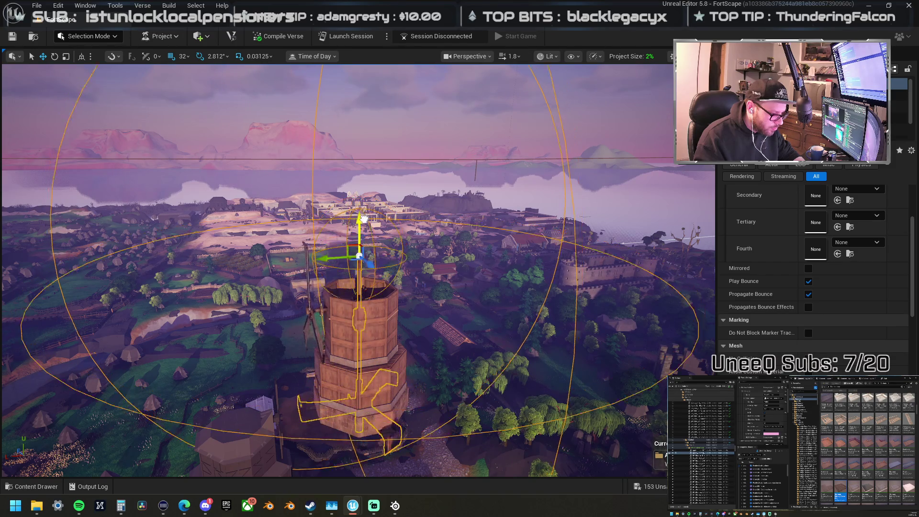
scroll(370, 263, up, 5)
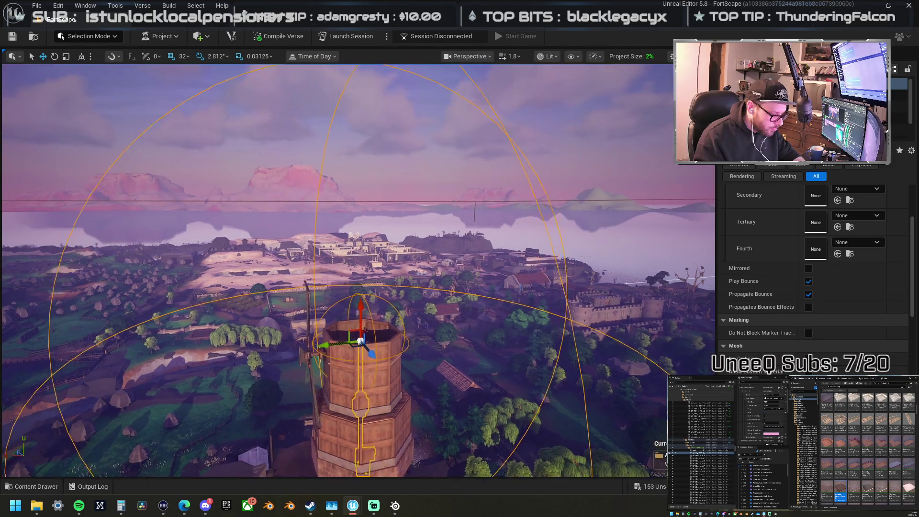
key(w)
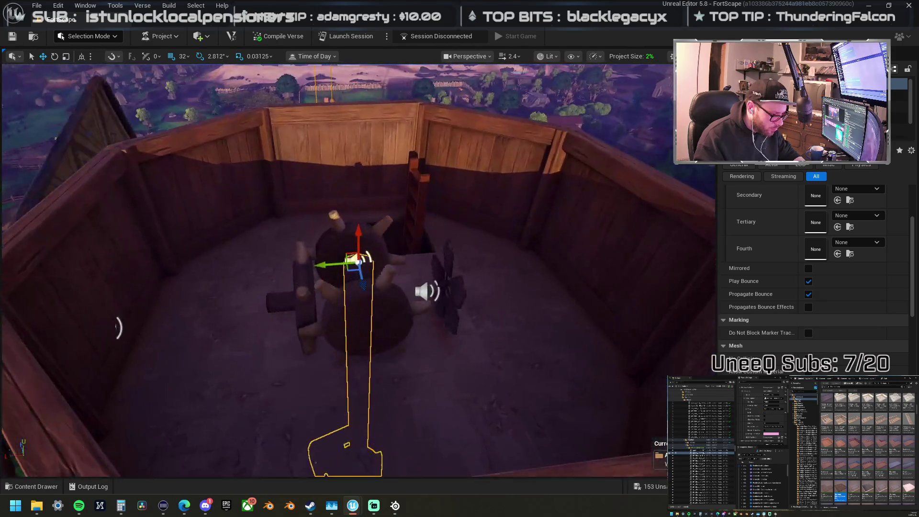
key(s)
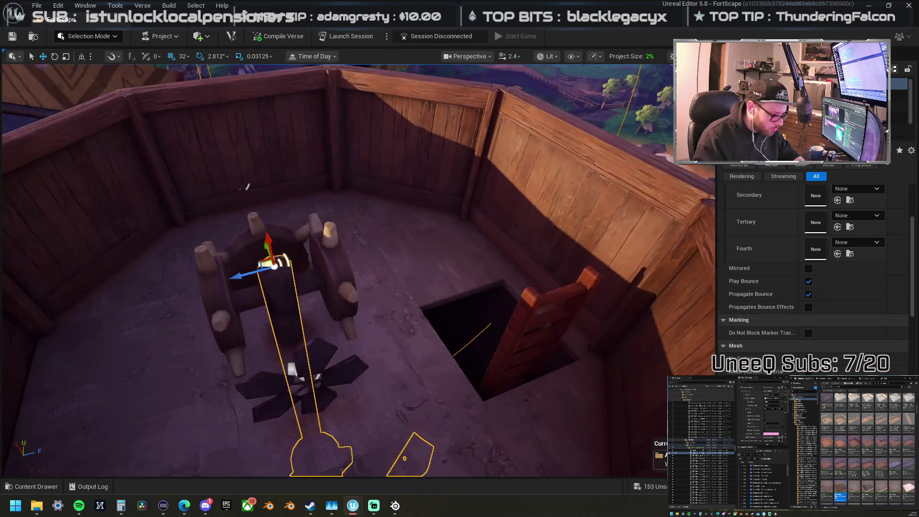
key(w)
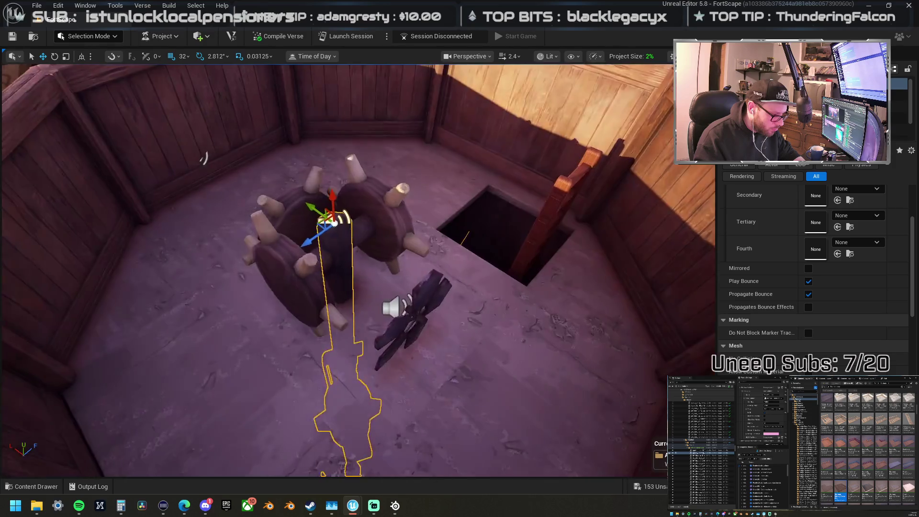
key(s)
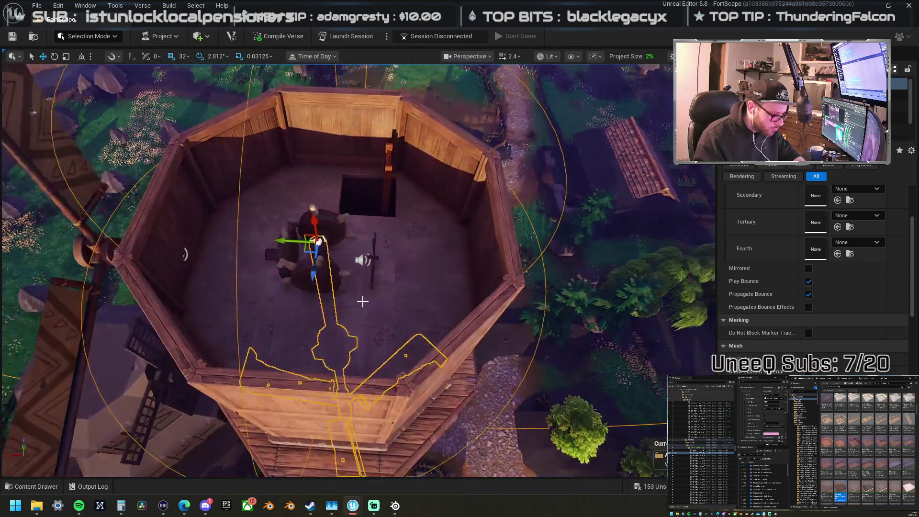
Step: Check the blades beside the tower wall, clear the selection, and look into the tower top
key(w)
key(w)
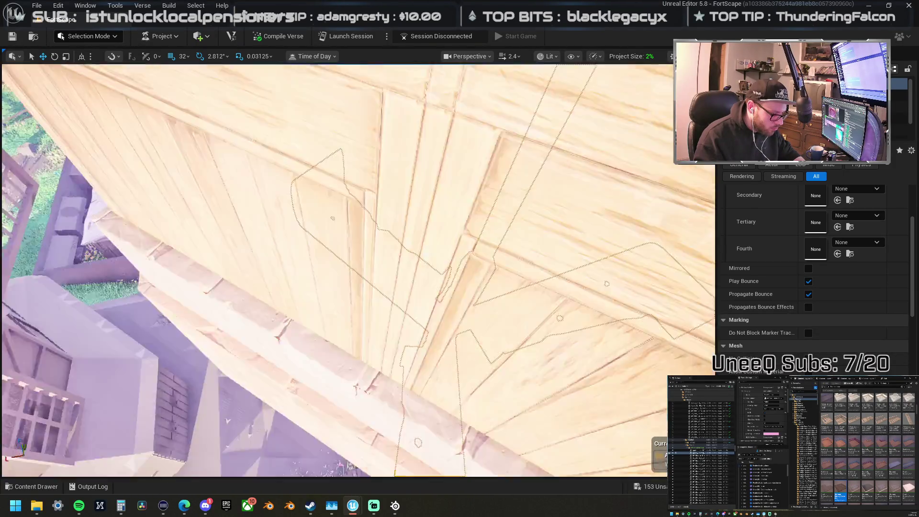
key(w)
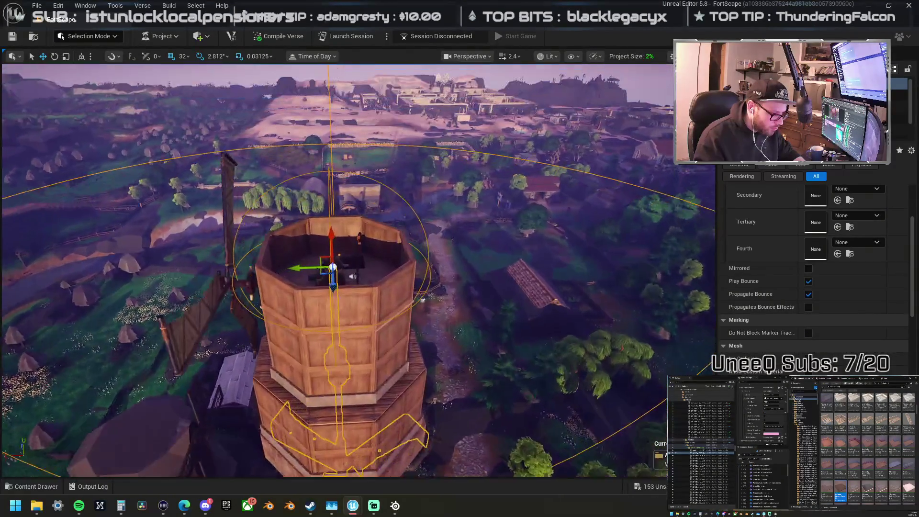
key(Escape)
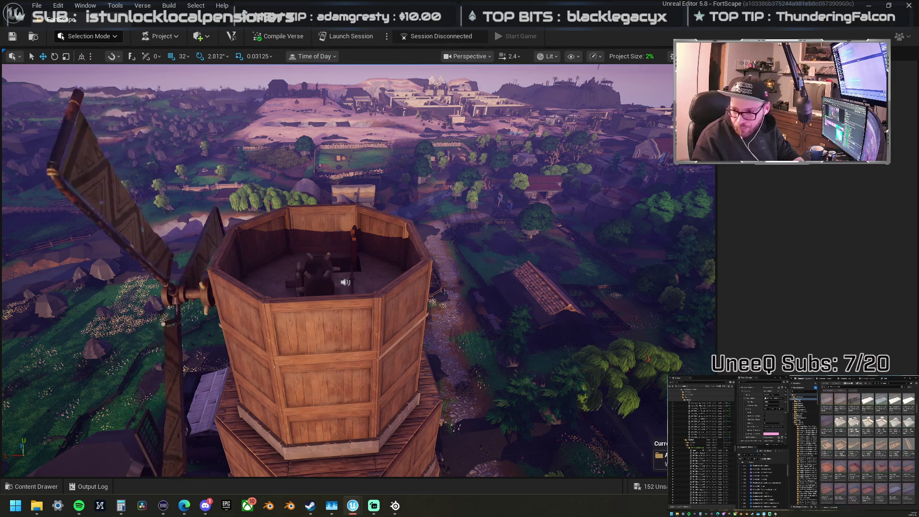
mouse_move(346, 270)
mouse_down()
mouse_move(364, 259)
mouse_move(347, 273)
mouse_move(370, 286)
mouse_up()
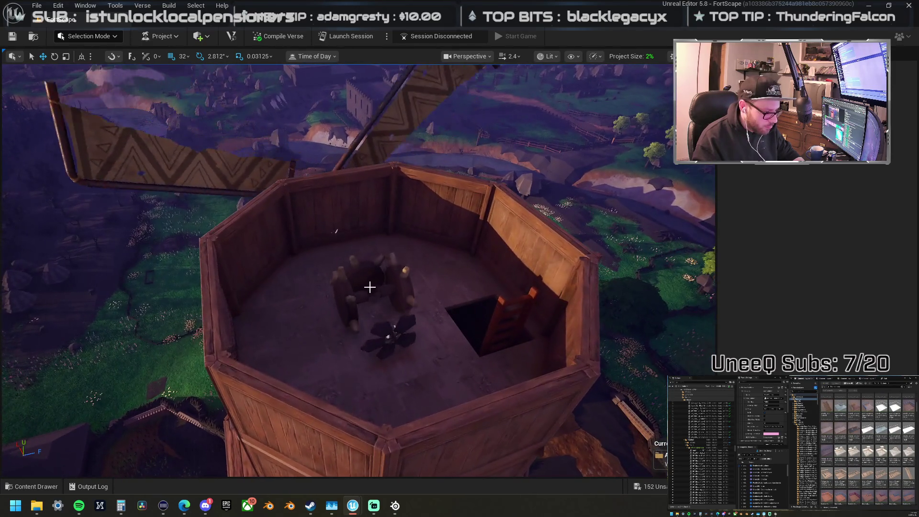
Step: Move the log hub piece off the floor and against the tower's left inner wall
click(392, 286)
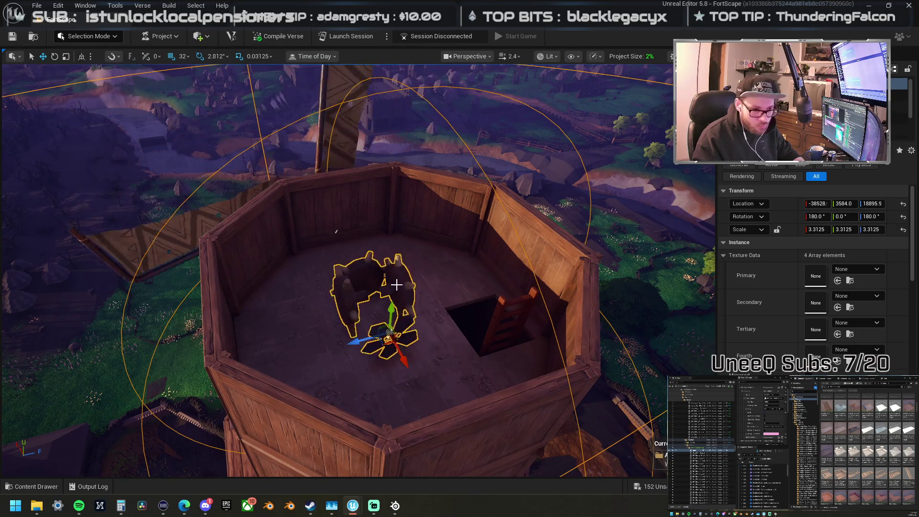
click(397, 285)
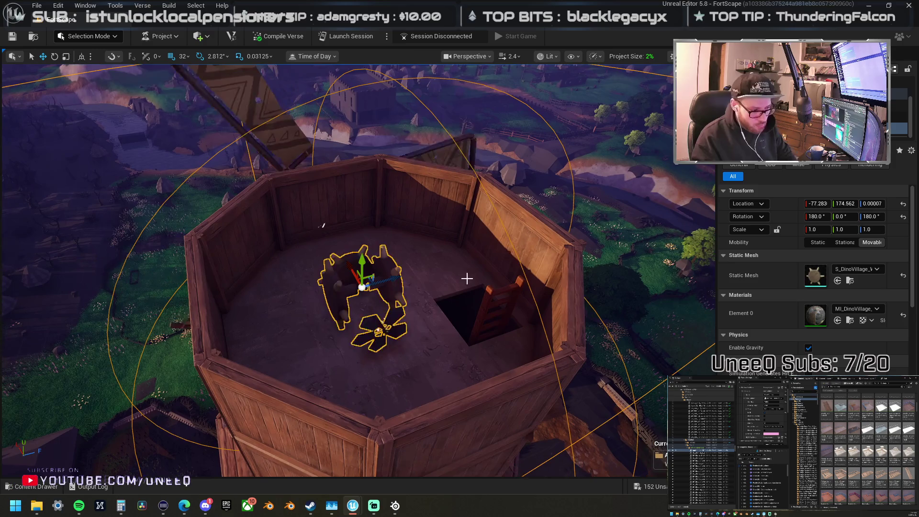
drag(363, 287, 352, 267)
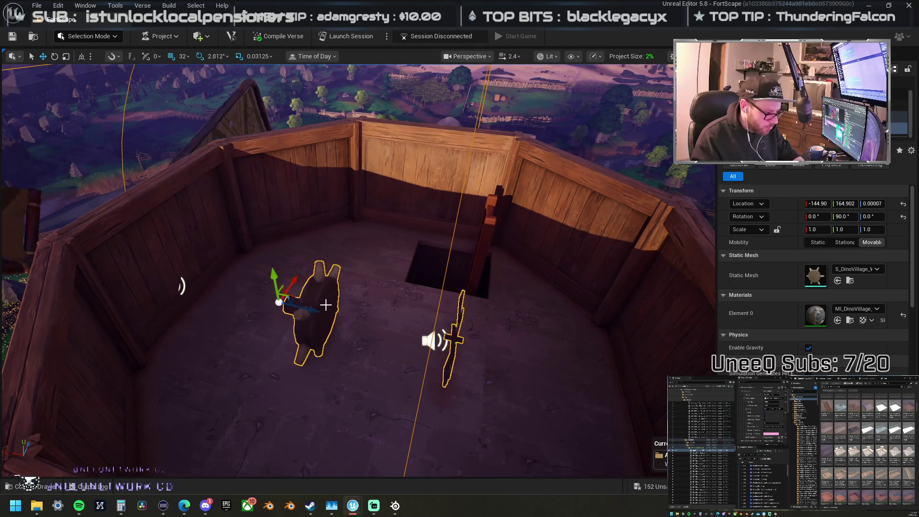
drag(320, 314, 208, 282)
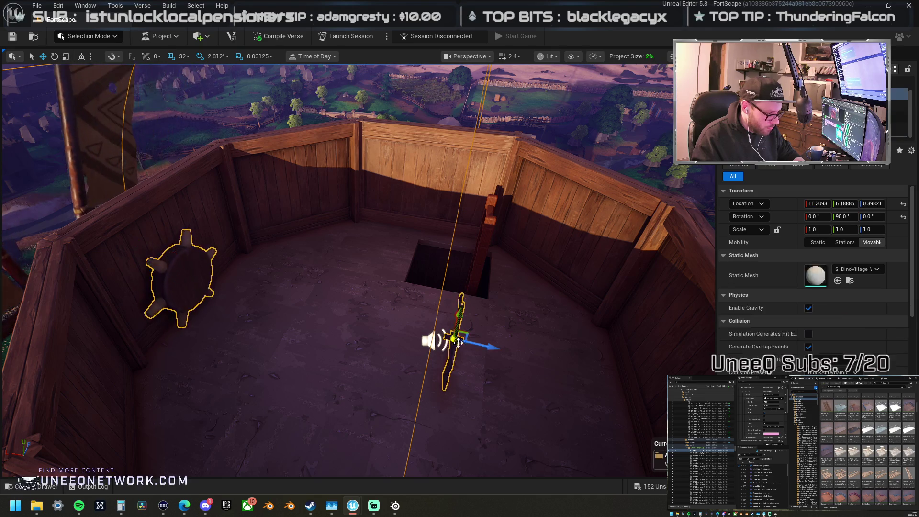
Step: Mount the flower-shaped prop on the left inner wall and check it in Details
drag(458, 339, 297, 306)
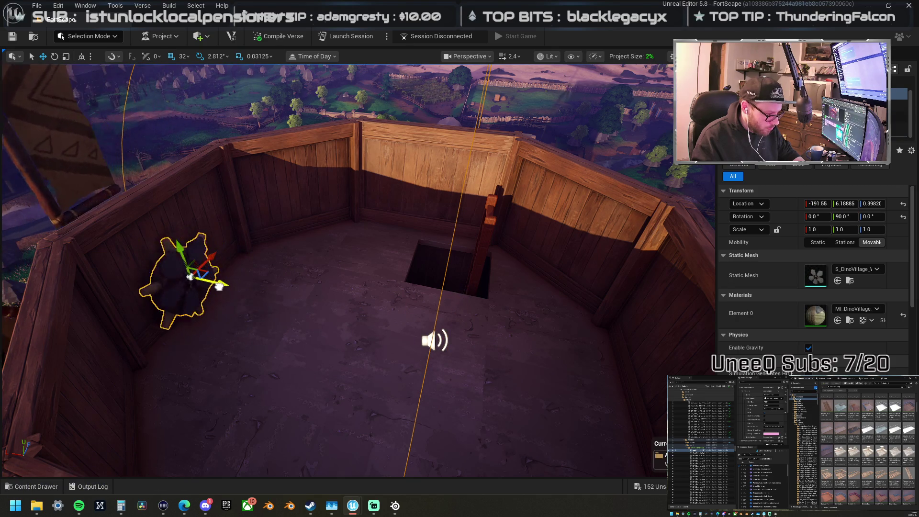
key(f)
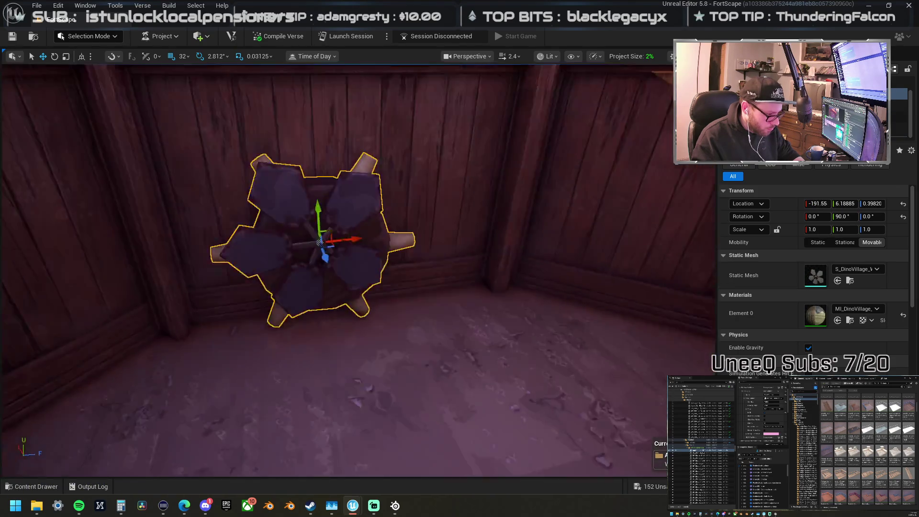
scroll(365, 271, down, 10)
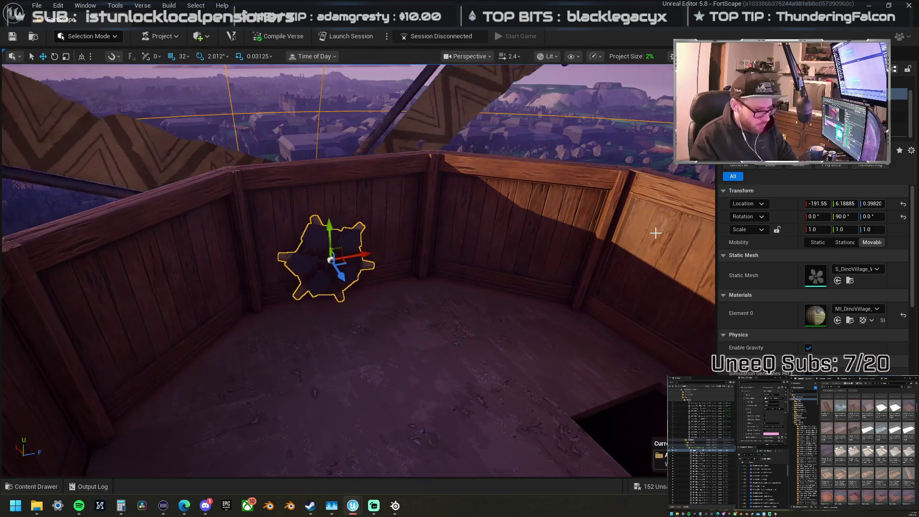
scroll(814, 263, down, 3)
scroll(814, 263, down, 3)
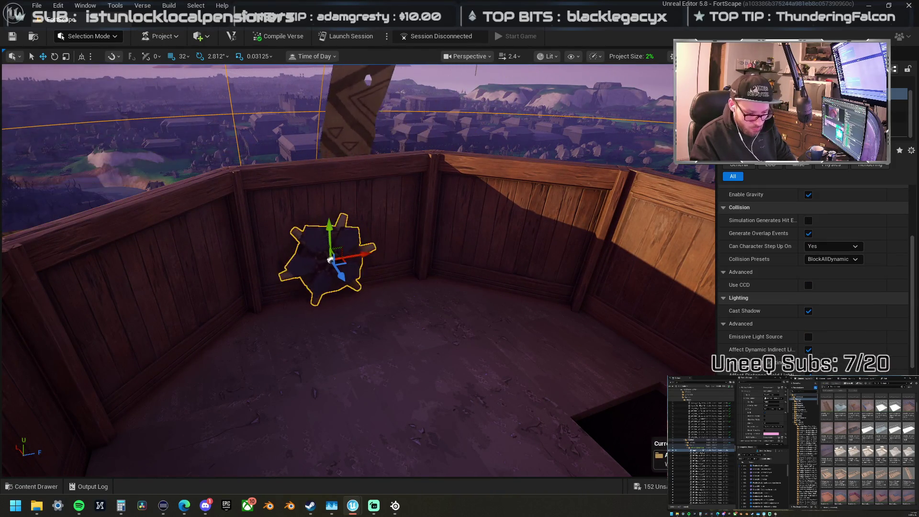
scroll(814, 268, down, 3)
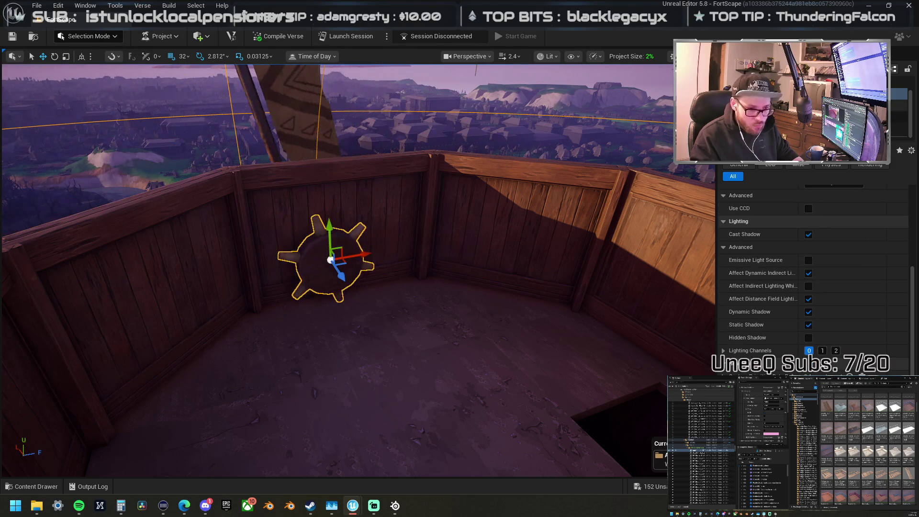
click(809, 116)
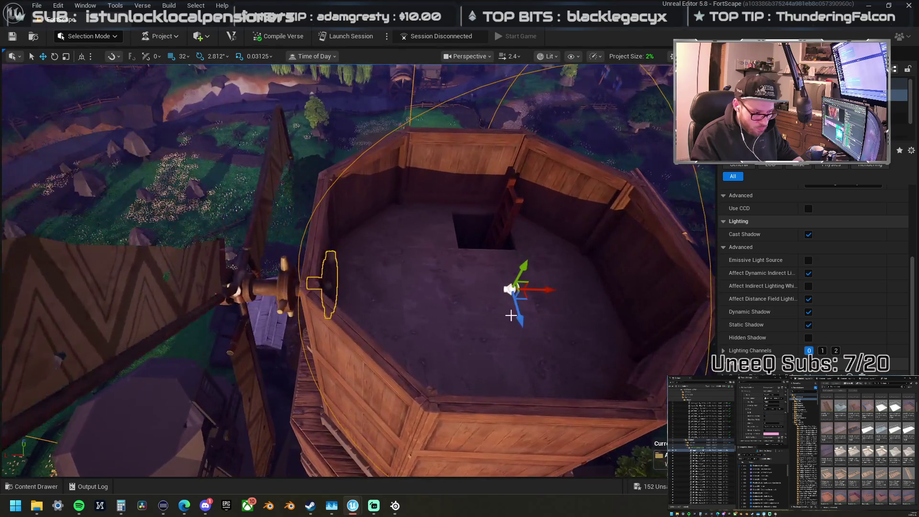
Step: Inspect the sound emitter, wall peg and windmill hub from a side-on view
click(511, 289)
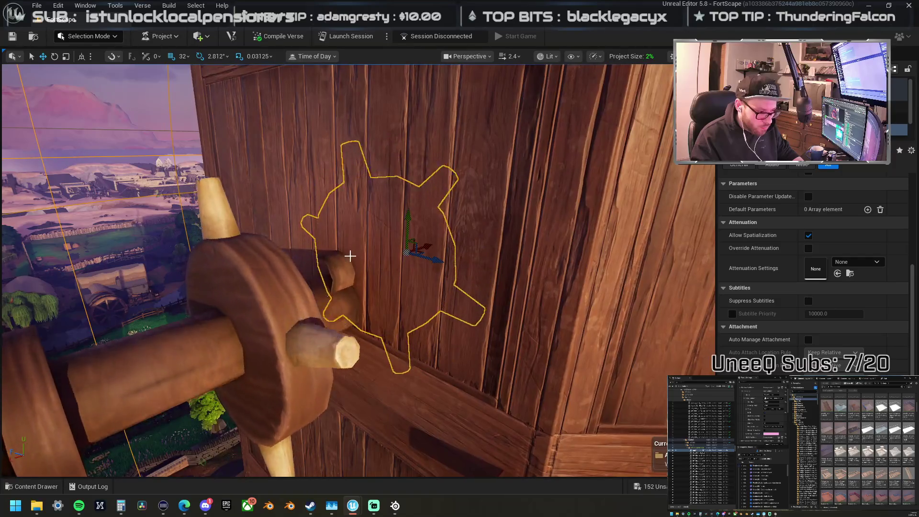
click(345, 265)
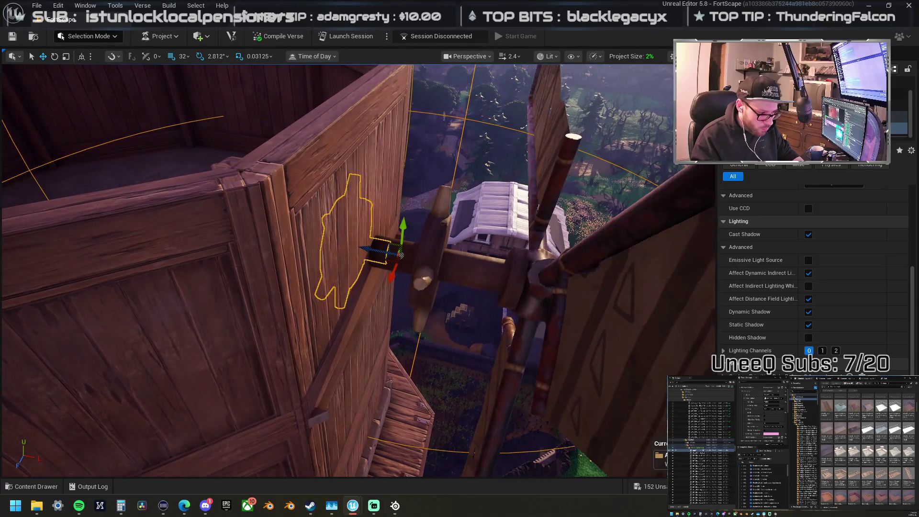
click(449, 276)
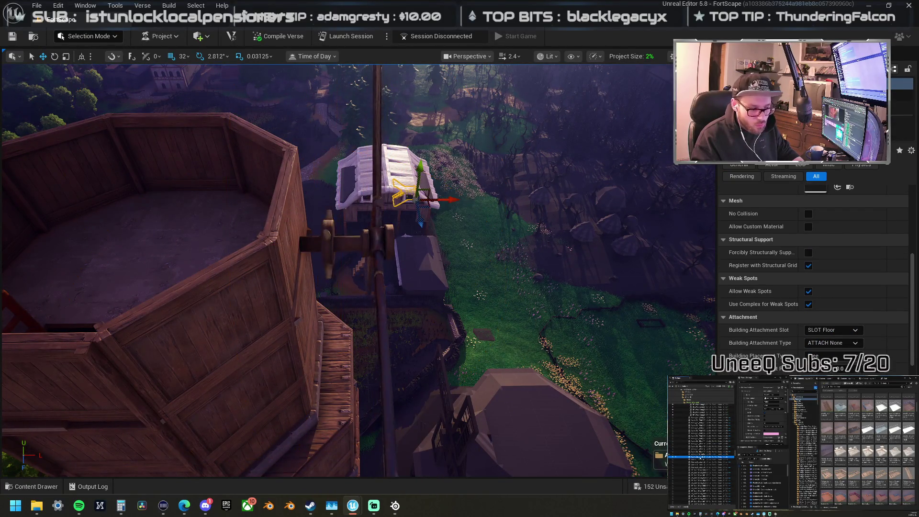
mouse_move(295, 234)
mouse_down()
mouse_move(270, 232)
mouse_move(381, 271)
mouse_move(437, 273)
mouse_move(366, 273)
mouse_move(371, 390)
mouse_move(364, 281)
mouse_move(338, 278)
mouse_up()
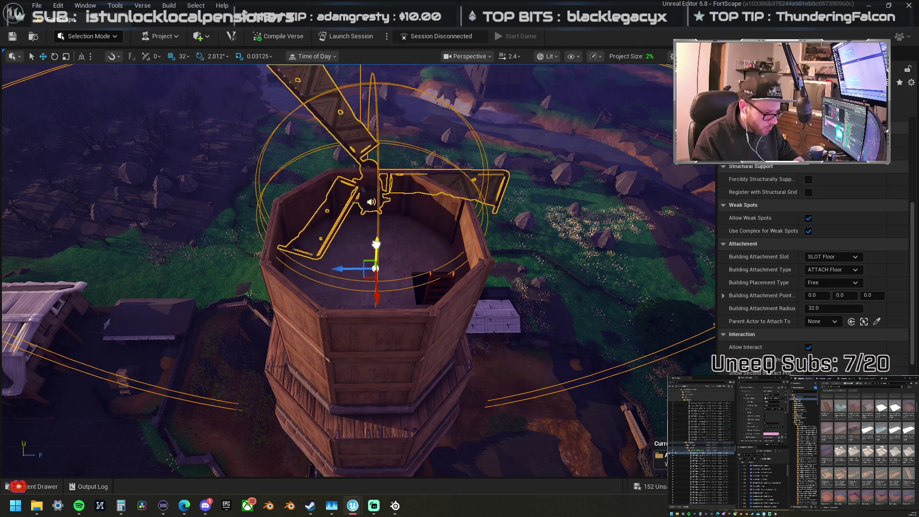
scroll(378, 252, up, 2)
mouse_move(368, 286)
mouse_down()
mouse_move(426, 258)
mouse_move(450, 269)
mouse_up()
Step: Raise the tower's upper wall section higher around the hub and deselect it
click(462, 295)
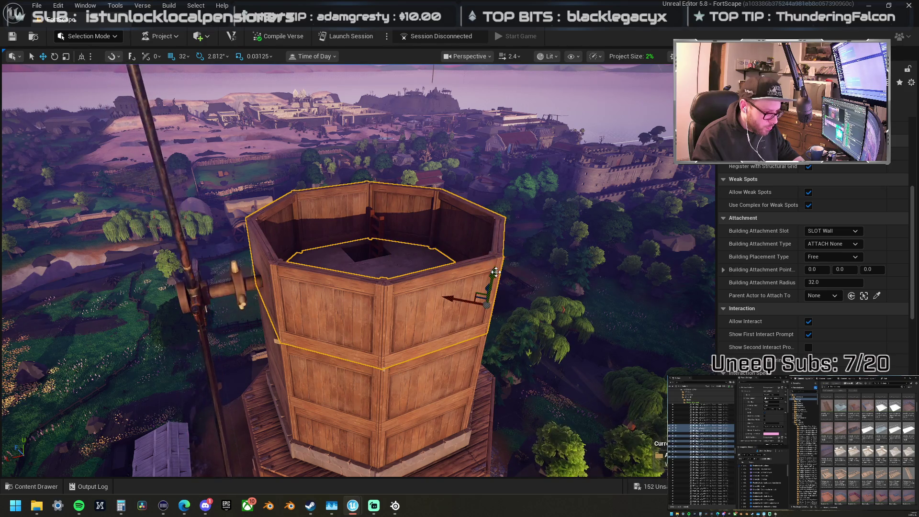
mouse_move(496, 271)
mouse_down()
mouse_move(518, 196)
mouse_move(501, 177)
mouse_up()
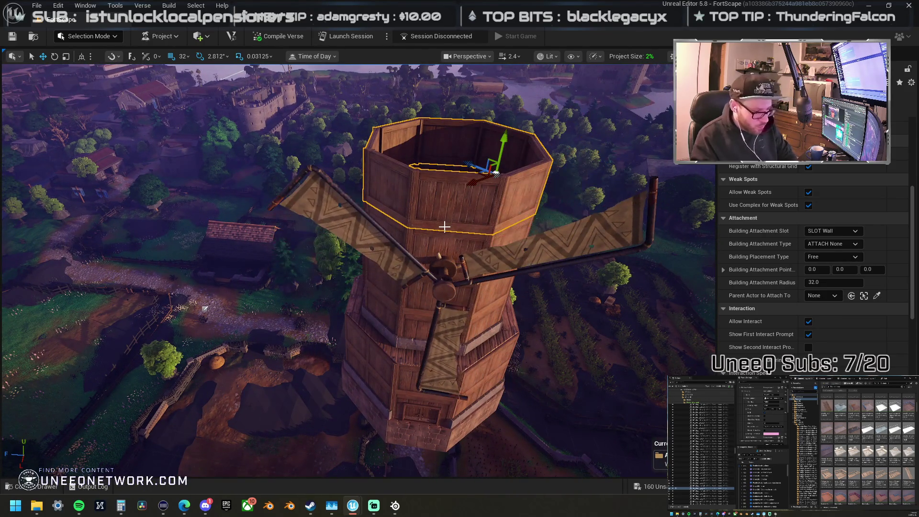
key(Escape)
mouse_move(444, 227)
mouse_down()
mouse_move(453, 283)
mouse_move(443, 235)
mouse_move(479, 235)
mouse_move(479, 221)
mouse_move(469, 191)
mouse_move(441, 192)
mouse_up()
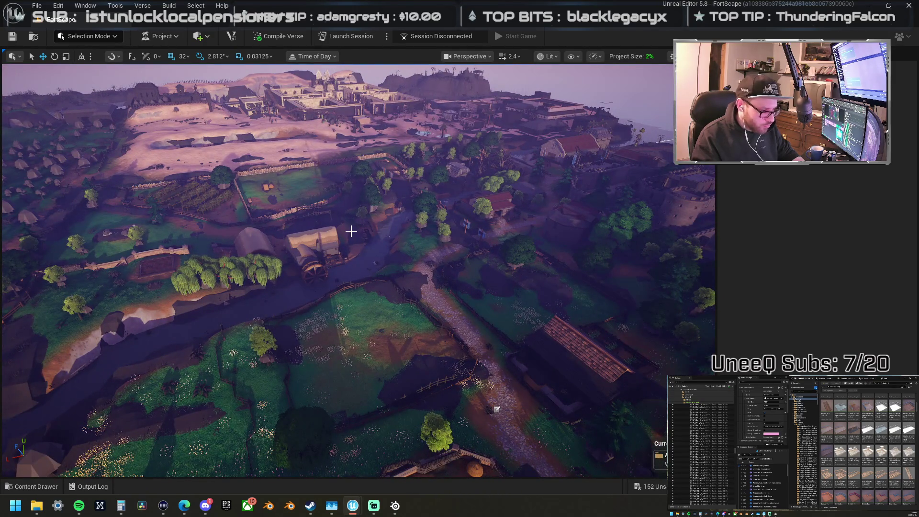
Step: Locate the mill's asset in the Content Browser and focus the view on the tower
click(335, 233)
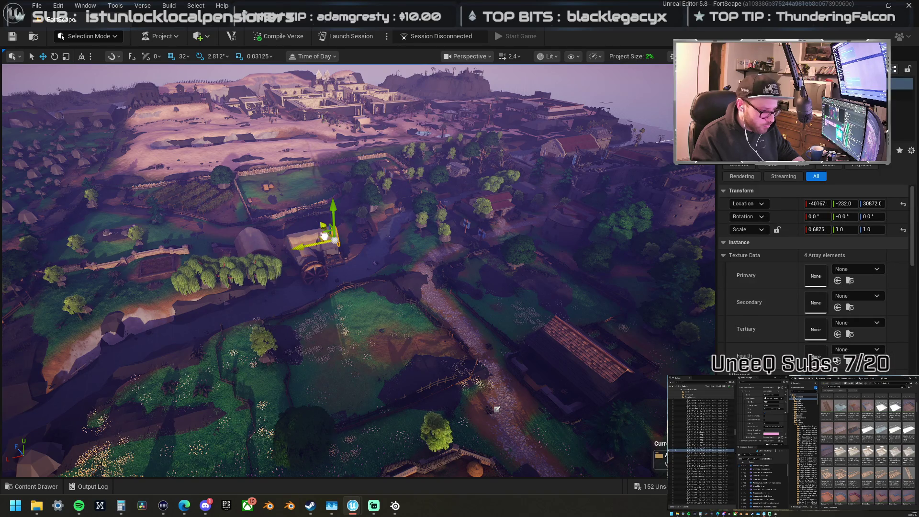
right_click(339, 235)
click(376, 205)
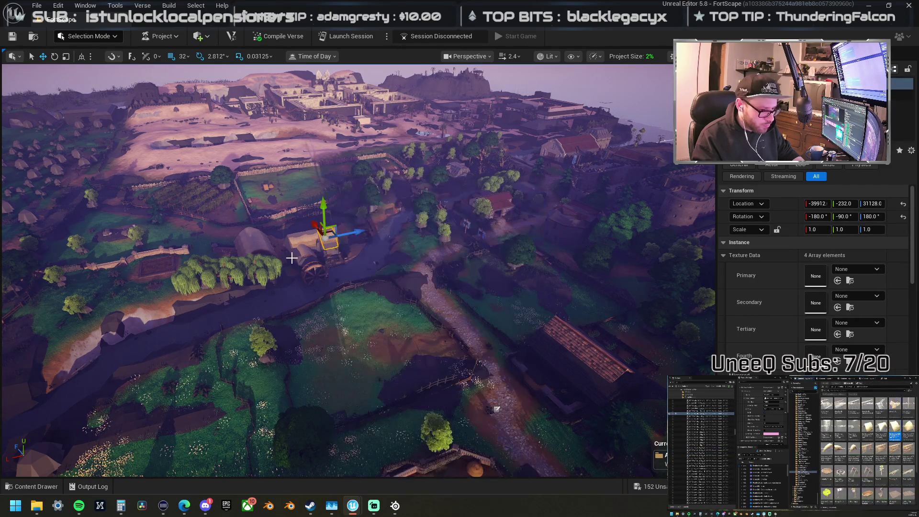
key(f)
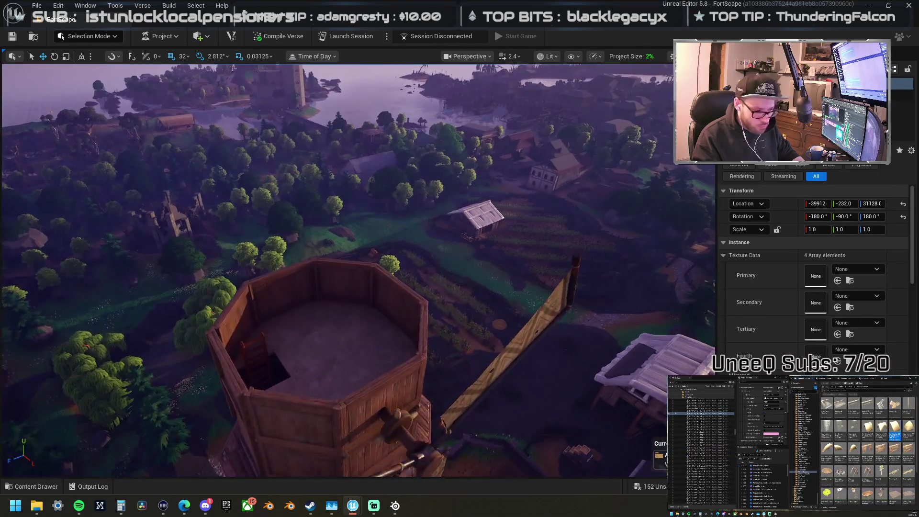
drag(337, 258, 337, 259)
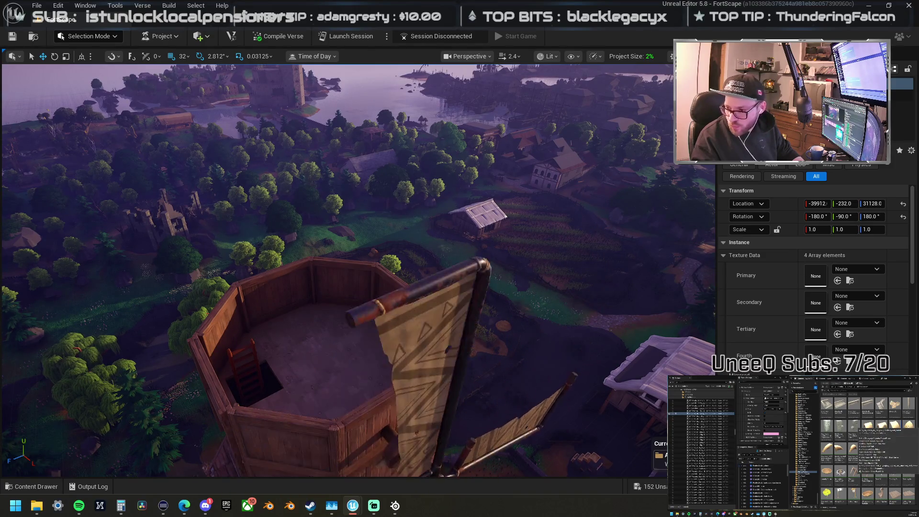
Step: Place a thatched roof piece in the tower top and rotate it to line up with the rim
mouse_move(908, 437)
mouse_down()
mouse_move(342, 392)
mouse_move(330, 419)
mouse_move(344, 413)
mouse_up()
key(e)
mouse_move(361, 381)
mouse_down()
mouse_move(348, 390)
mouse_move(383, 366)
mouse_move(402, 323)
mouse_up()
mouse_move(345, 316)
mouse_down()
mouse_move(298, 233)
mouse_move(330, 244)
mouse_move(288, 239)
mouse_move(300, 281)
mouse_move(267, 314)
mouse_move(306, 288)
mouse_move(360, 288)
mouse_up()
key(w)
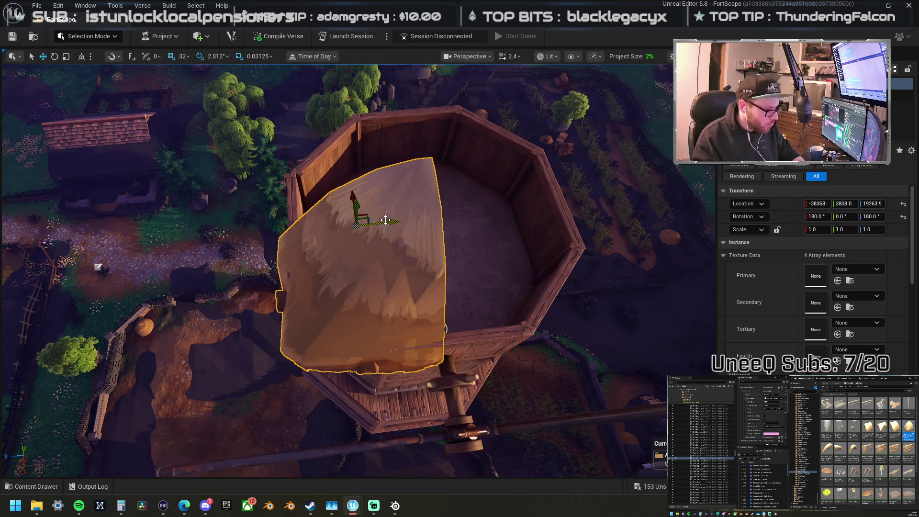
Step: Turn the roof piece 90° and settle it onto the tower rim
shift+drag(358, 220, 349, 217)
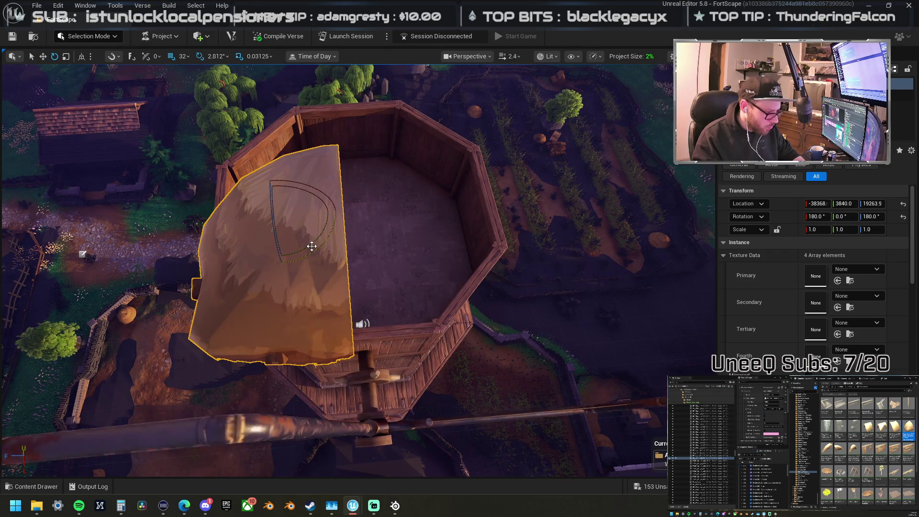
drag(353, 213, 282, 284)
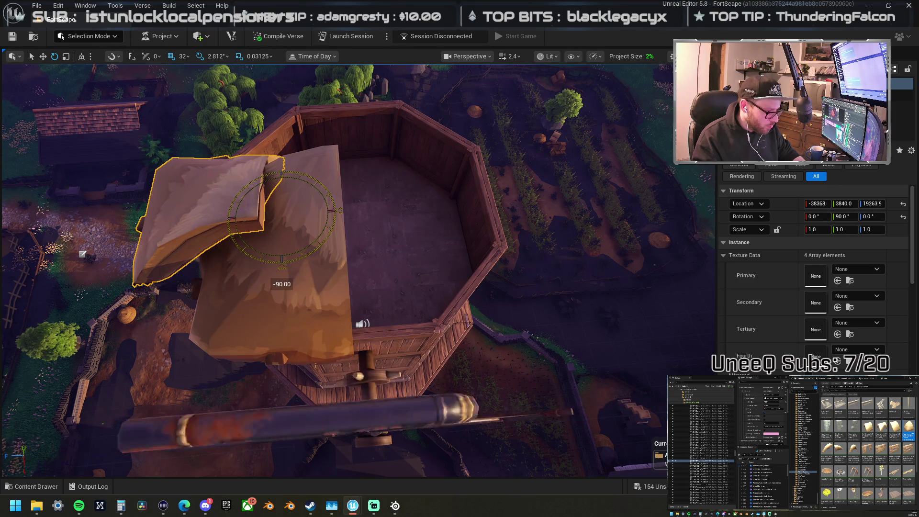
drag(283, 249, 289, 213)
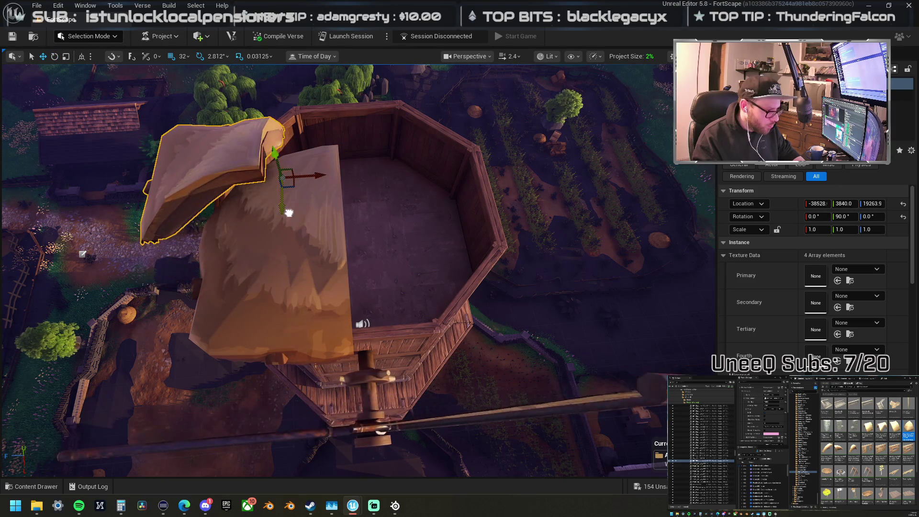
drag(329, 163, 366, 166)
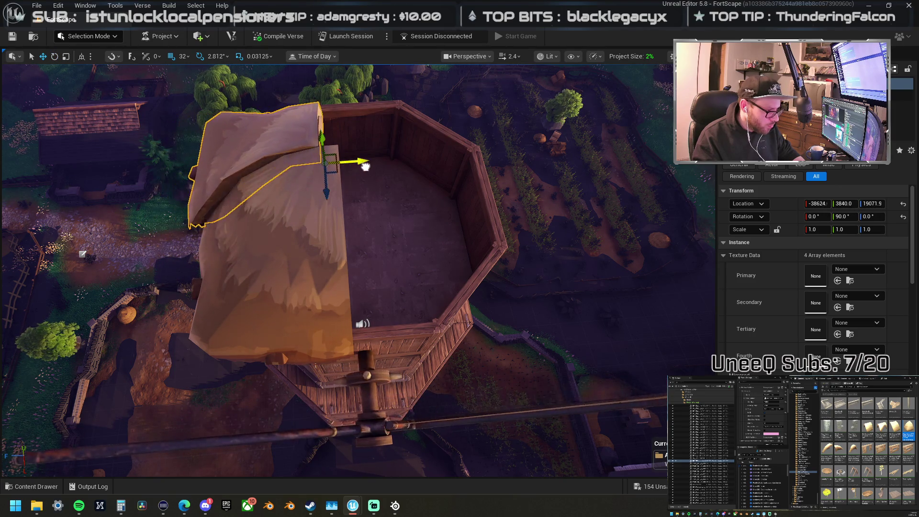
mouse_move(331, 202)
mouse_down()
mouse_move(283, 215)
mouse_move(359, 195)
mouse_up()
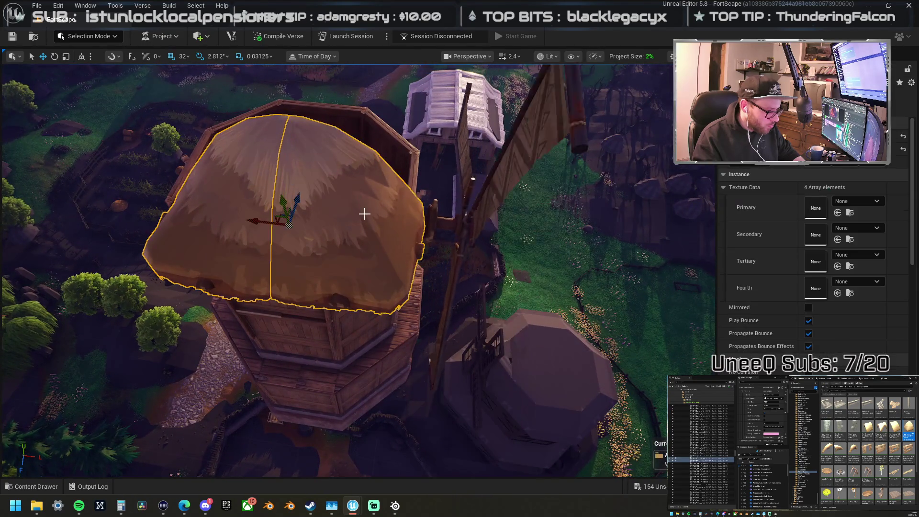
mouse_move(246, 212)
mouse_down()
mouse_move(192, 215)
mouse_move(271, 218)
mouse_up()
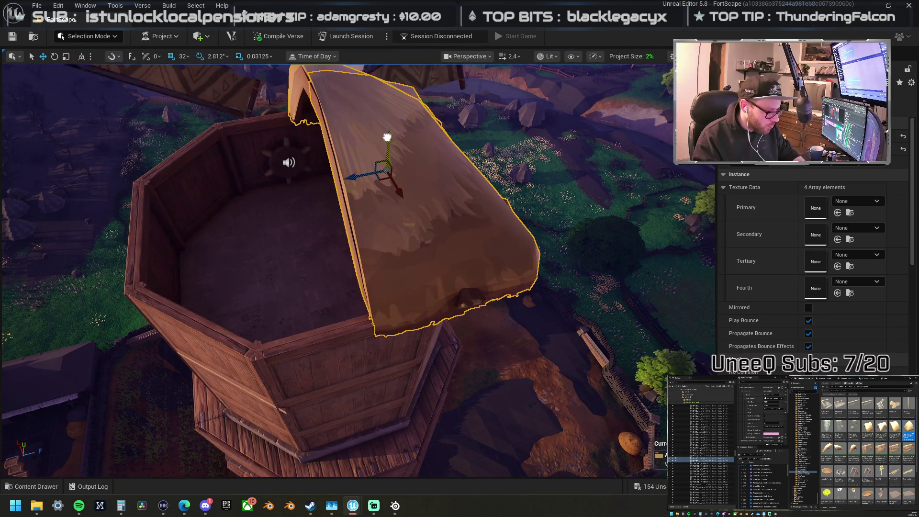
mouse_move(395, 169)
mouse_down()
mouse_move(395, 153)
mouse_move(356, 175)
mouse_up()
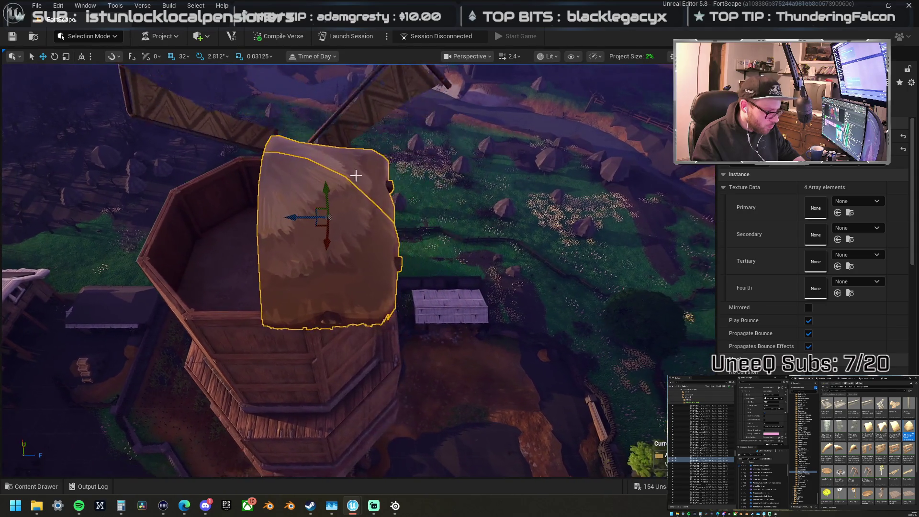
mouse_move(285, 216)
mouse_down()
mouse_move(267, 205)
mouse_move(373, 215)
mouse_move(479, 270)
mouse_move(486, 226)
mouse_move(361, 217)
mouse_up()
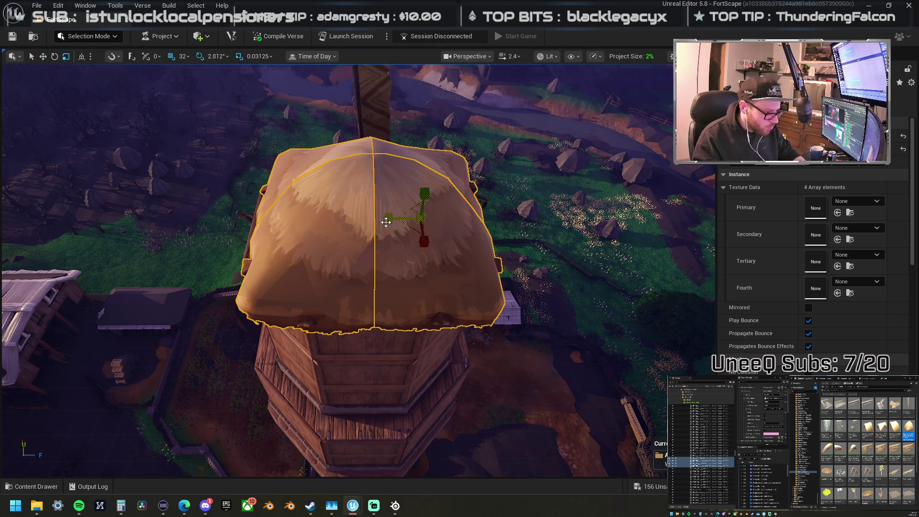
Step: Duplicate the roof piece as the second half and add a ShackSet_Roof_1Unit_Big_02 piece
drag(387, 219, 406, 230)
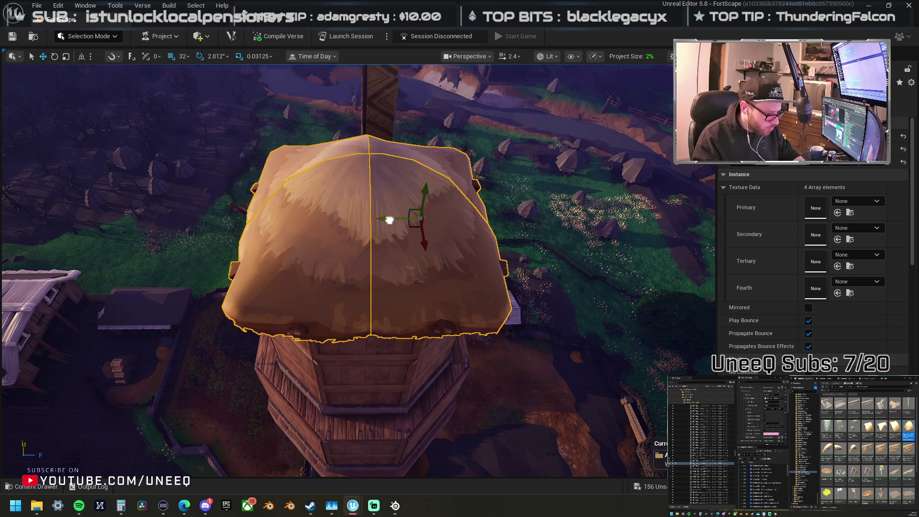
click(390, 220)
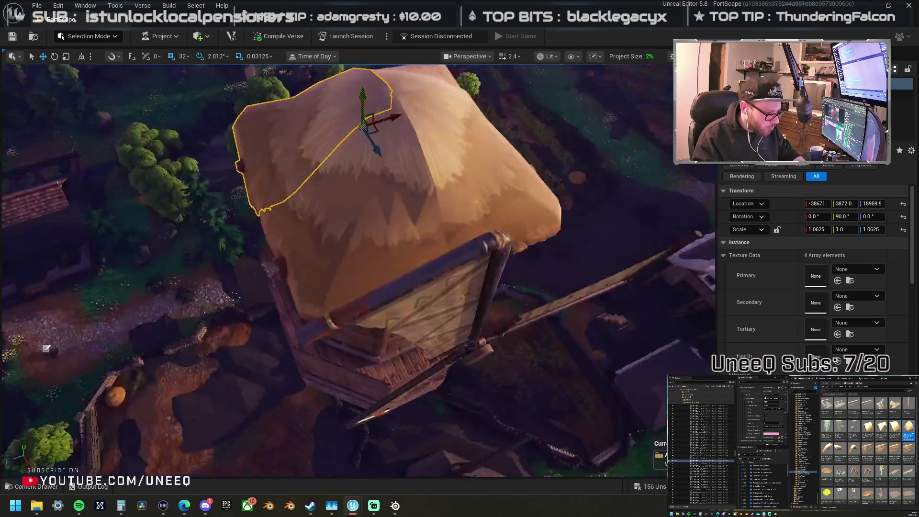
mouse_move(358, 270)
mouse_down()
mouse_move(358, 110)
mouse_move(358, 138)
mouse_move(344, 139)
mouse_move(392, 139)
mouse_move(432, 223)
mouse_up()
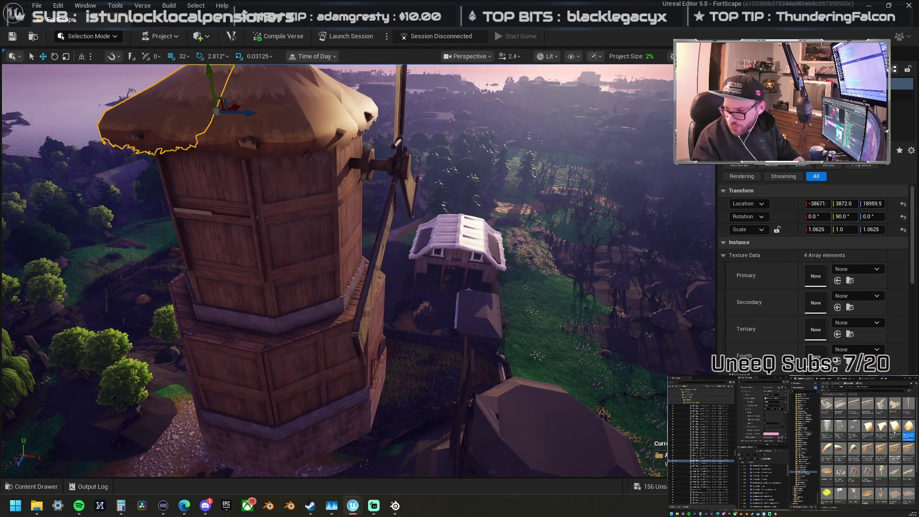
mouse_move(894, 434)
mouse_down()
mouse_move(447, 329)
mouse_move(244, 302)
mouse_up()
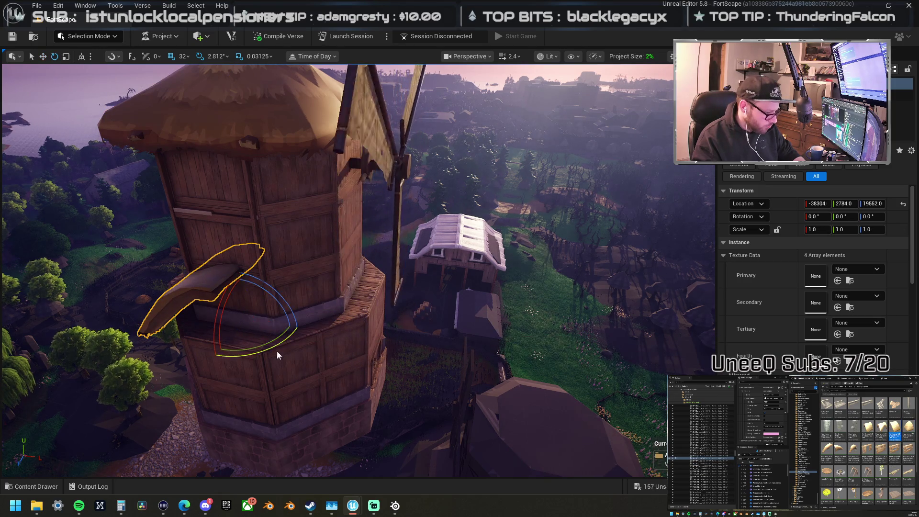
Step: Position the ShackSet_Roof_1Unit_Big_02 roof piece low against the tower wall
drag(300, 328, 174, 59)
click(182, 57)
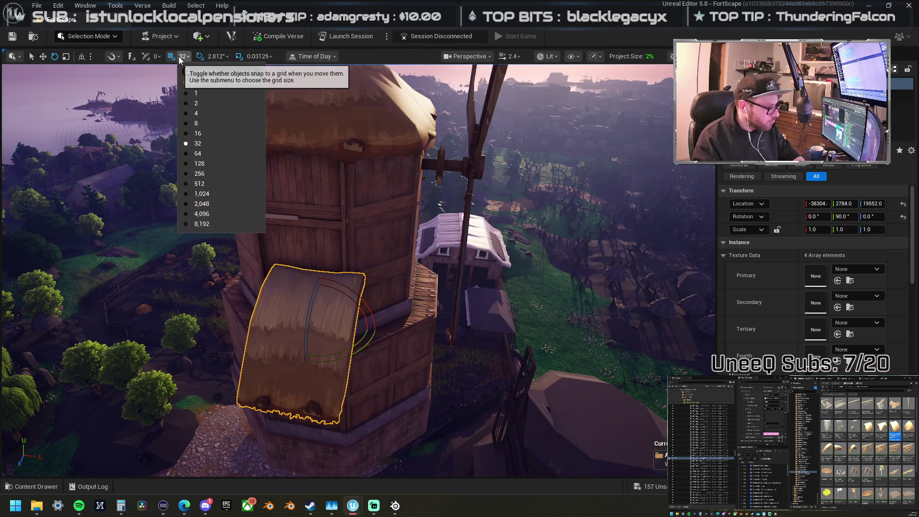
key(w)
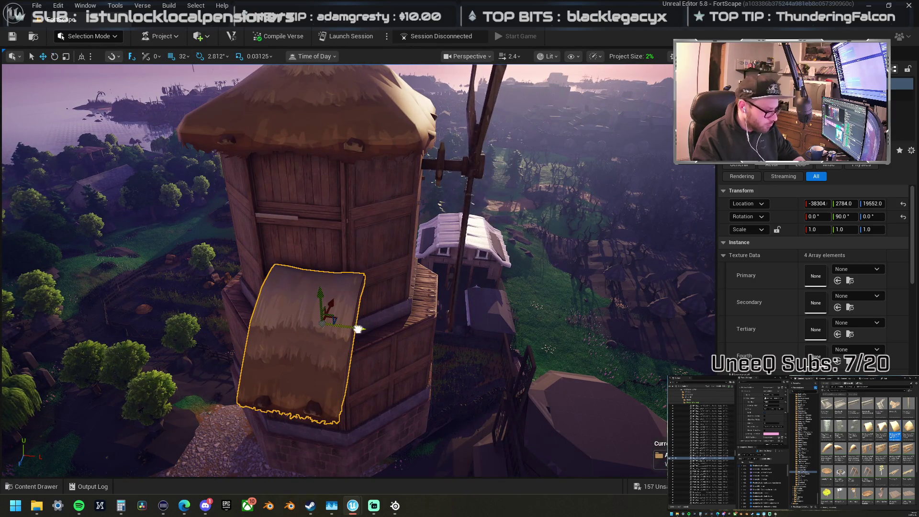
mouse_move(341, 326)
mouse_down()
mouse_move(318, 366)
mouse_move(259, 359)
mouse_up()
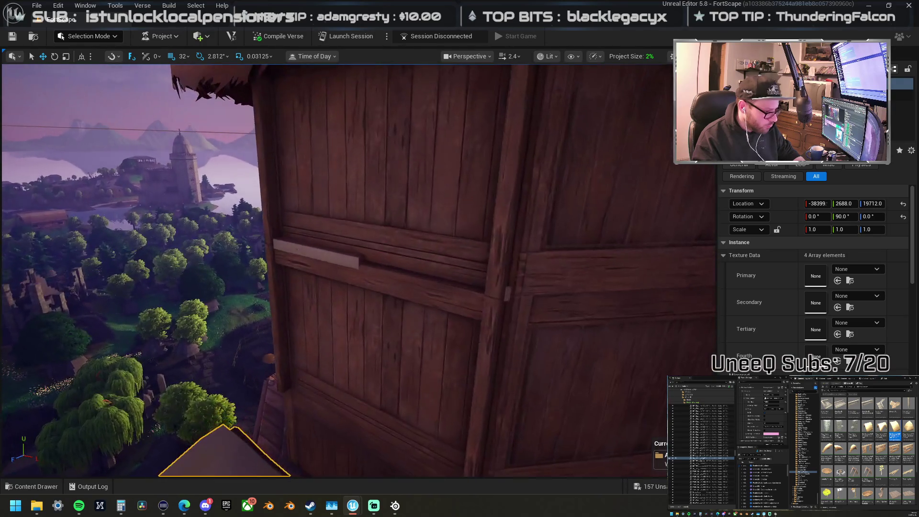
Step: Raise the wooden wall panel up the tower and turn it 180°
click(349, 311)
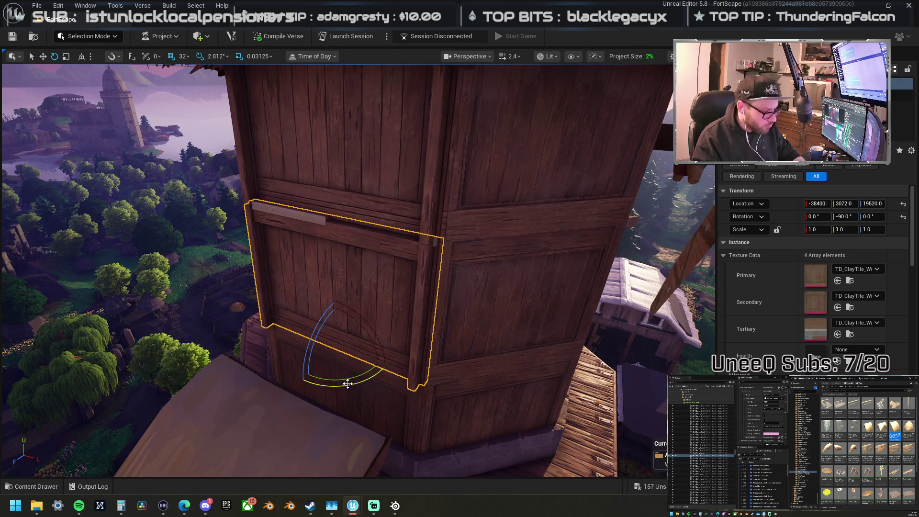
drag(348, 383, 331, 369)
key(ctrl+z)
key(ctrl+z)
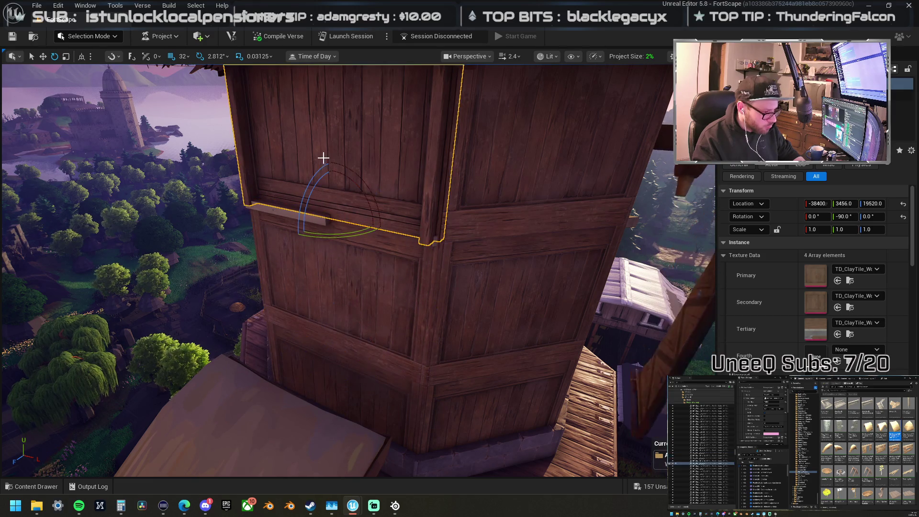
drag(338, 233, 394, 231)
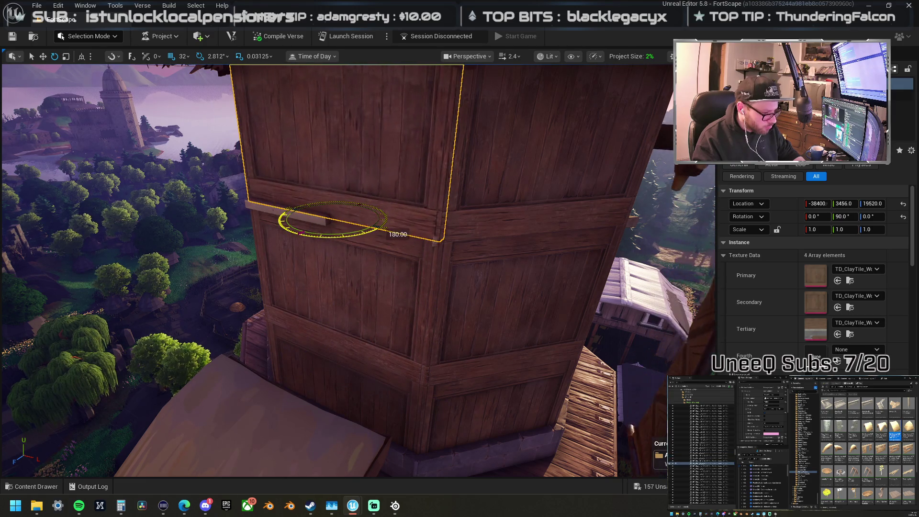
click(284, 221)
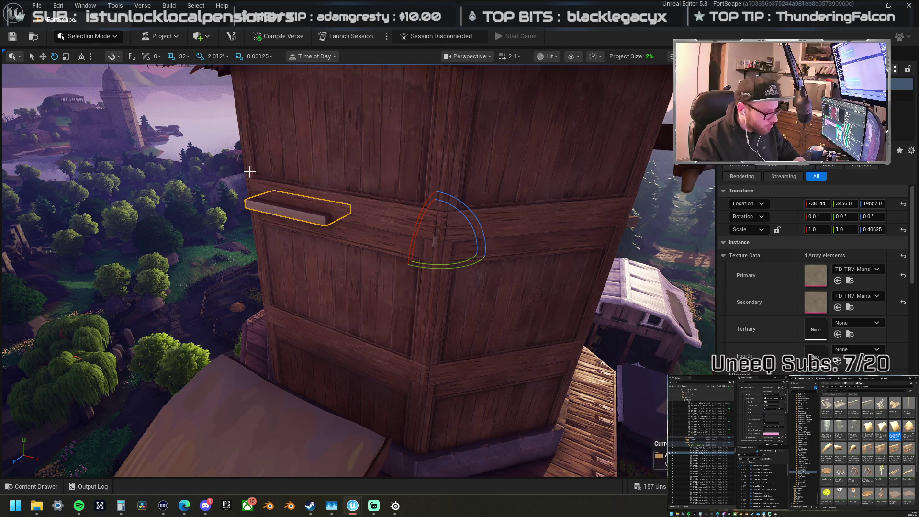
Step: Set grid snap to 2, thin the plank slightly, and nudge the ledge plank left
click(179, 58)
click(203, 105)
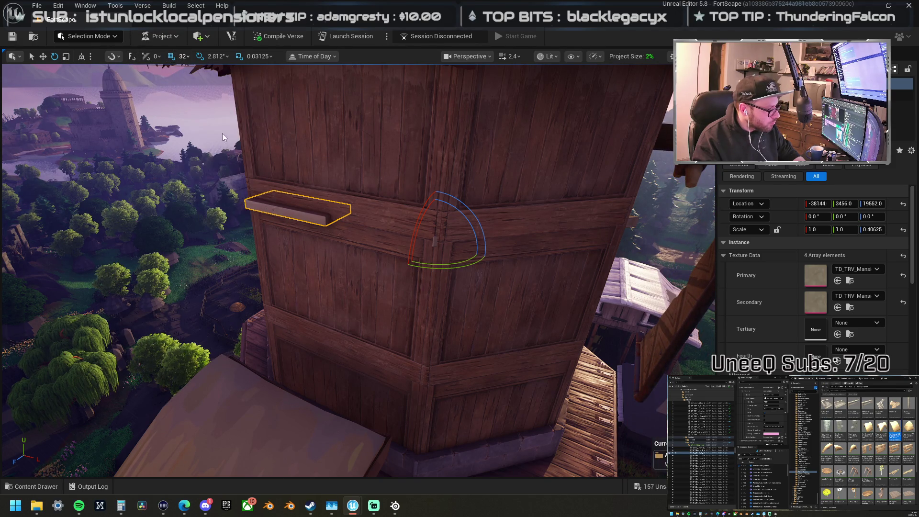
key(w)
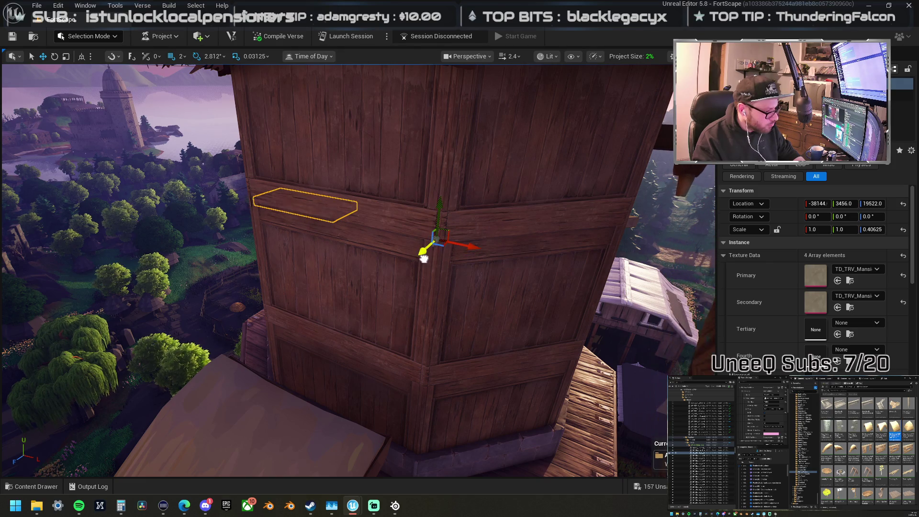
key(r)
drag(423, 257, 426, 254)
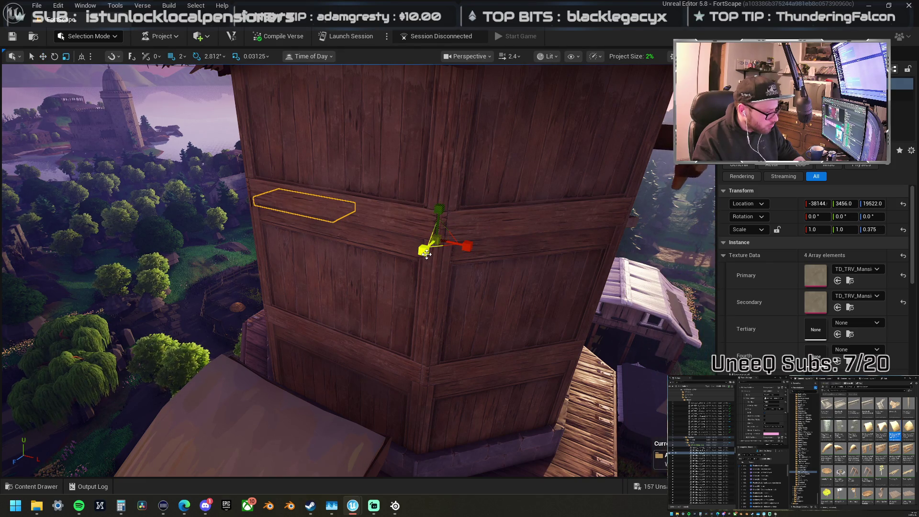
click(621, 231)
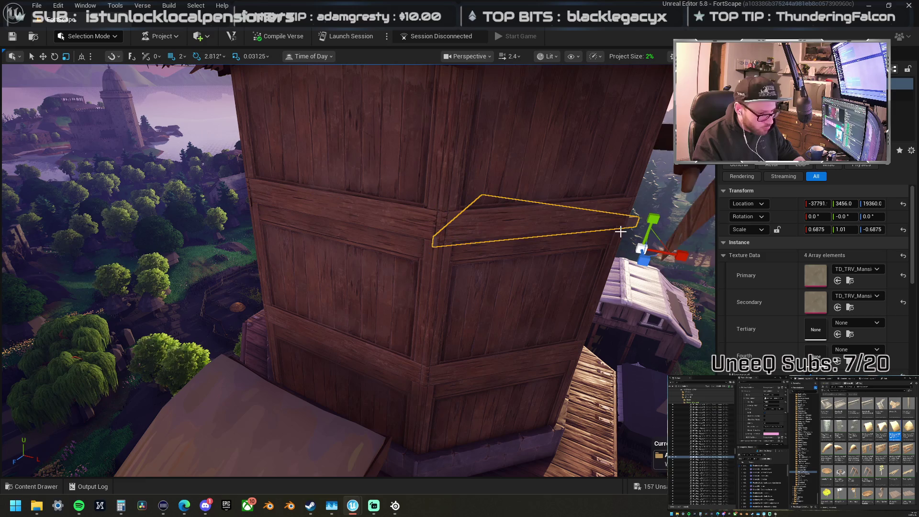
drag(684, 257, 672, 256)
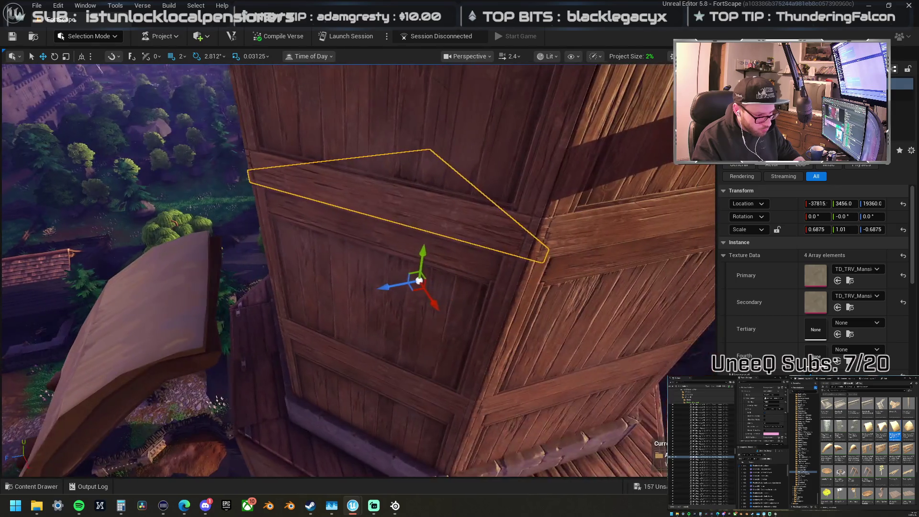
Step: Lower the triangular plank slightly and shrink it a little
drag(433, 273, 440, 273)
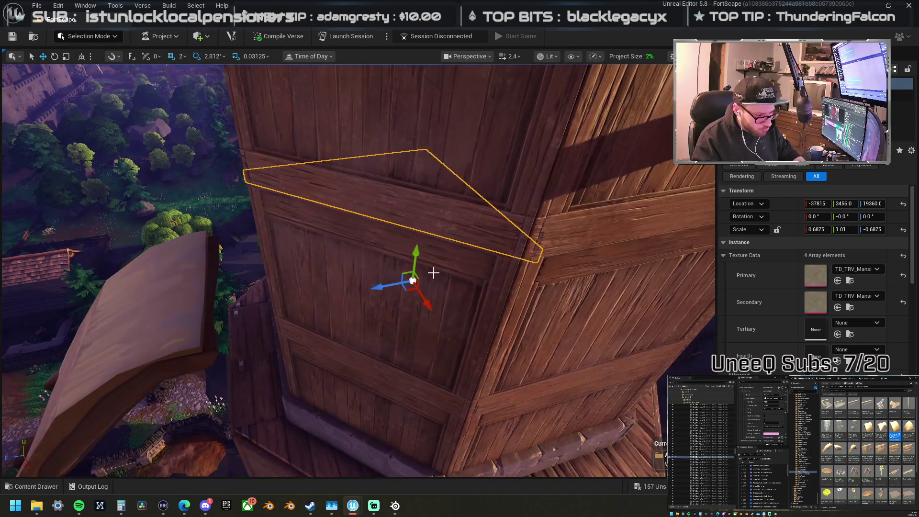
drag(383, 287, 383, 288)
scroll(383, 287, up, 5)
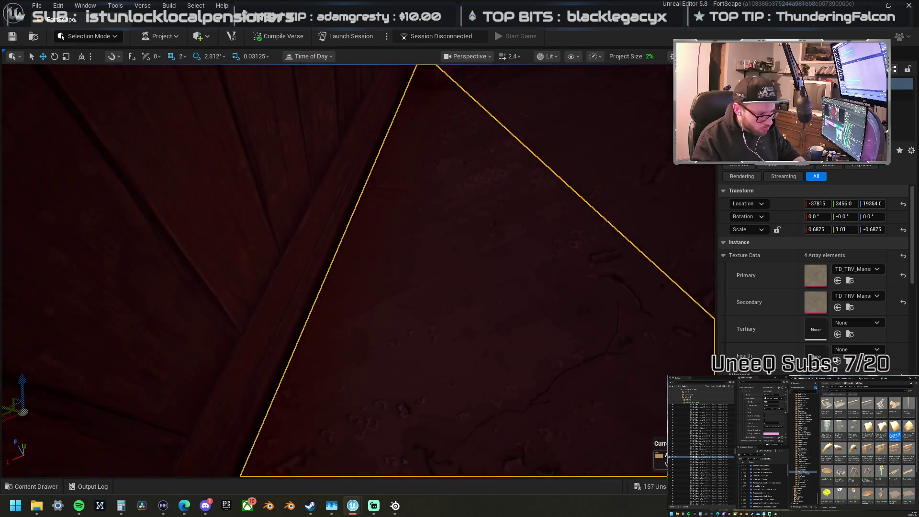
scroll(355, 281, down, 5)
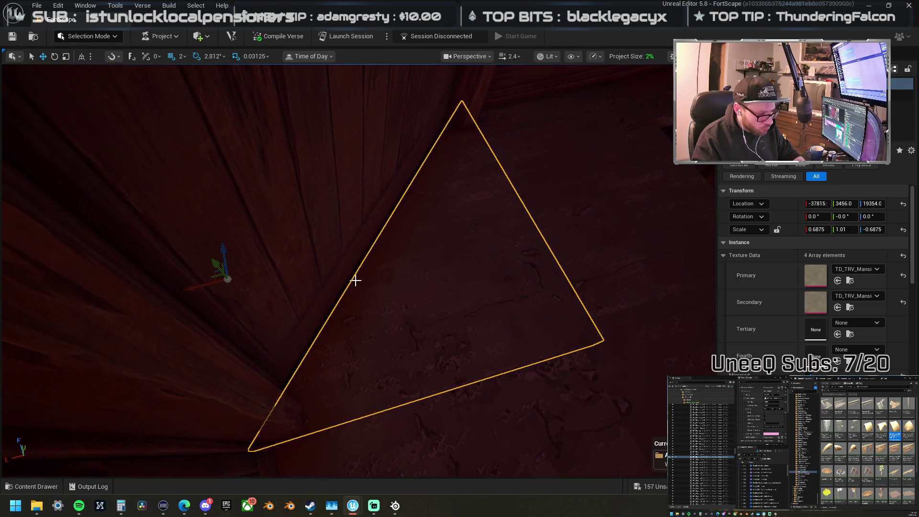
drag(211, 275, 211, 275)
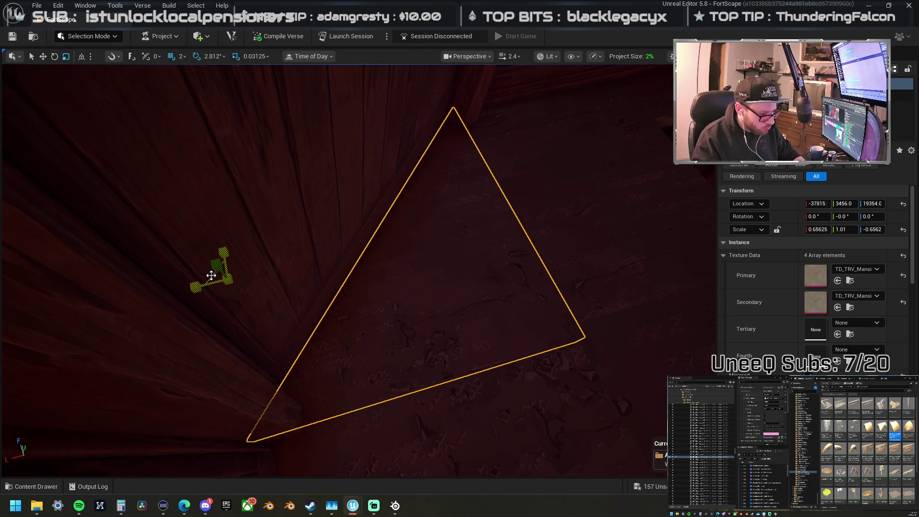
Step: Scale the upper trim plank to 0.65625 on X/Z and nudge it against the wall
click(345, 273)
scroll(345, 273, down, 10)
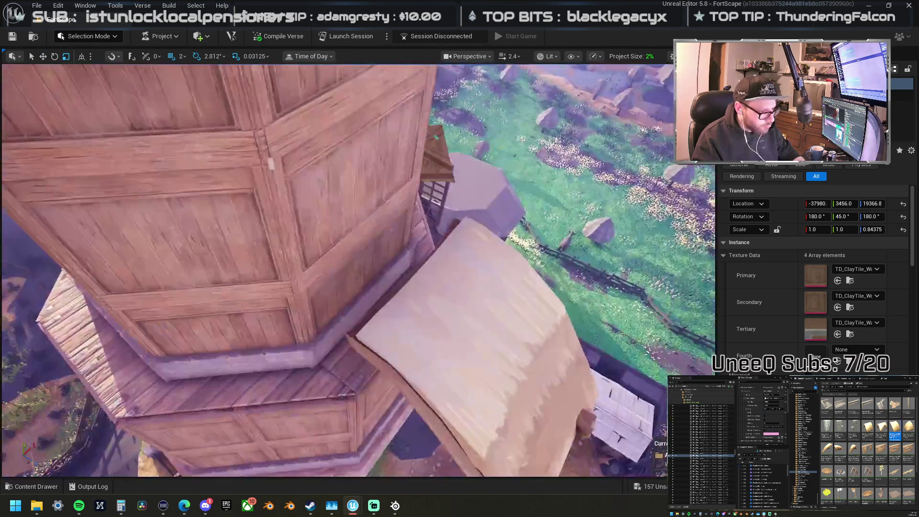
mouse_move(285, 234)
mouse_down()
mouse_move(285, 225)
mouse_move(284, 234)
mouse_up()
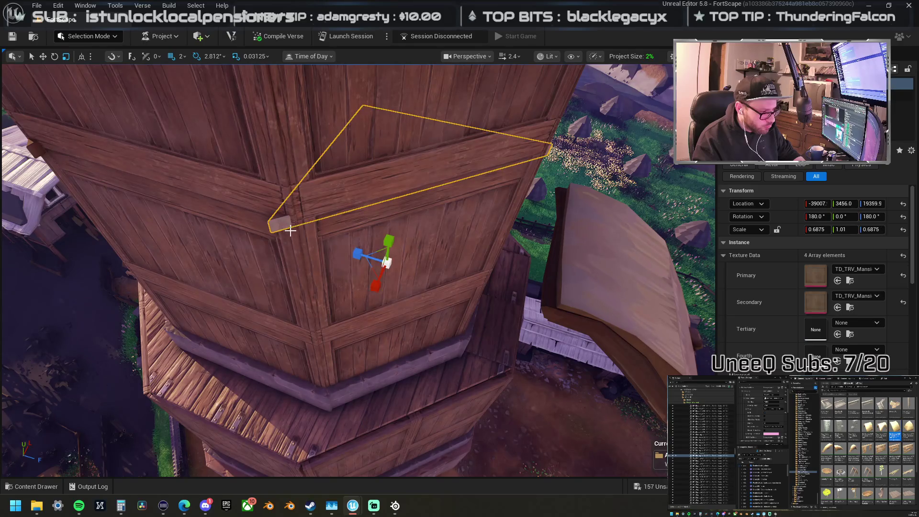
drag(374, 269, 375, 270)
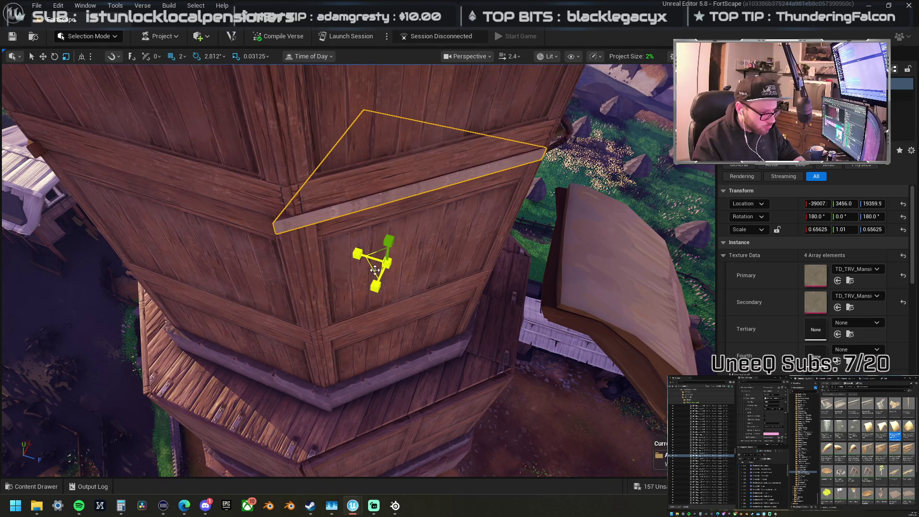
key(ctrl+z)
key(ctrl+y)
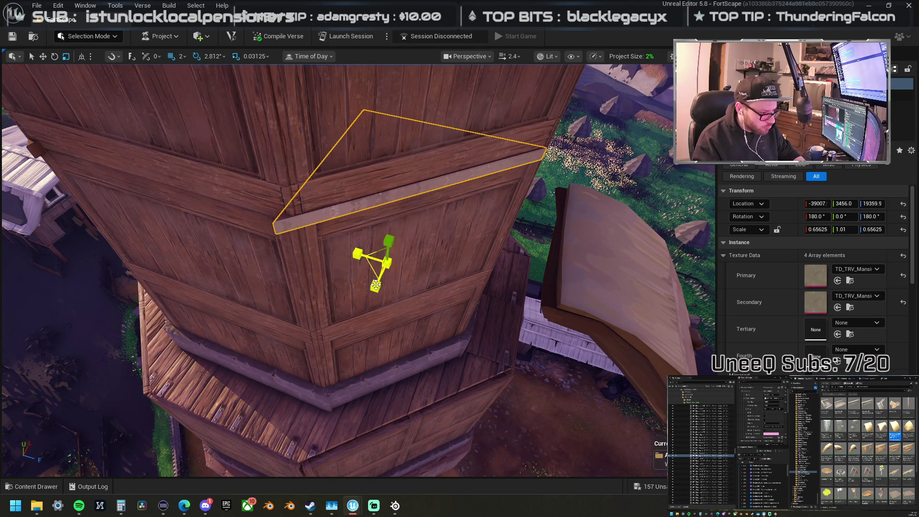
mouse_move(380, 287)
mouse_down()
mouse_move(398, 283)
mouse_move(416, 252)
mouse_move(357, 226)
mouse_up()
Step: Scale the next lower triangular plank to 0.625 and slide it against its wall
click(357, 226)
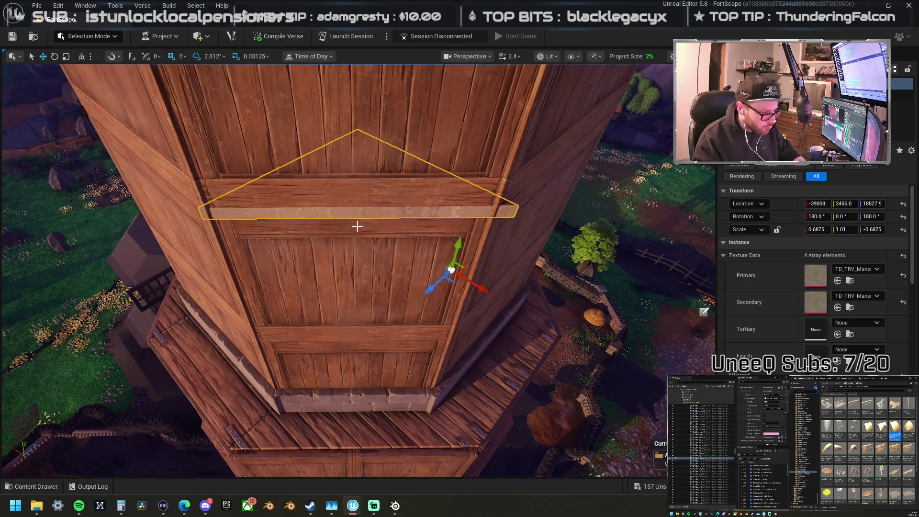
drag(455, 283, 450, 286)
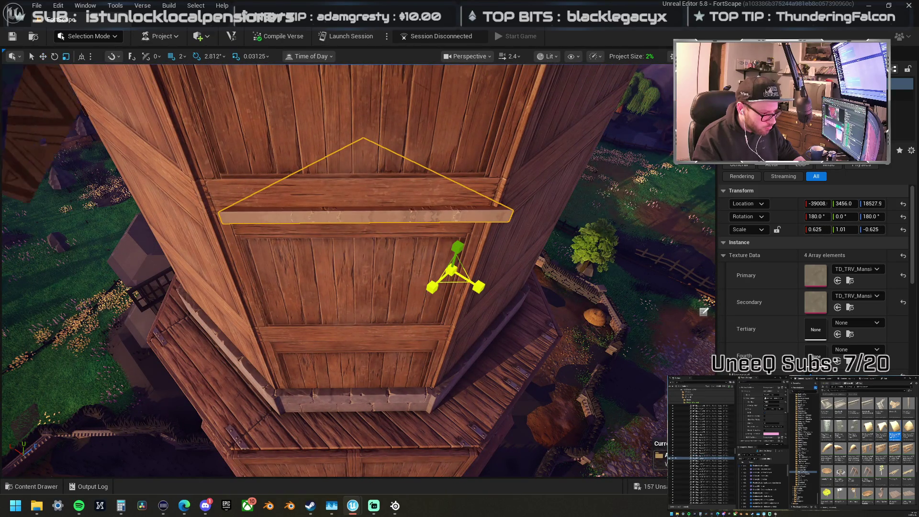
key(w)
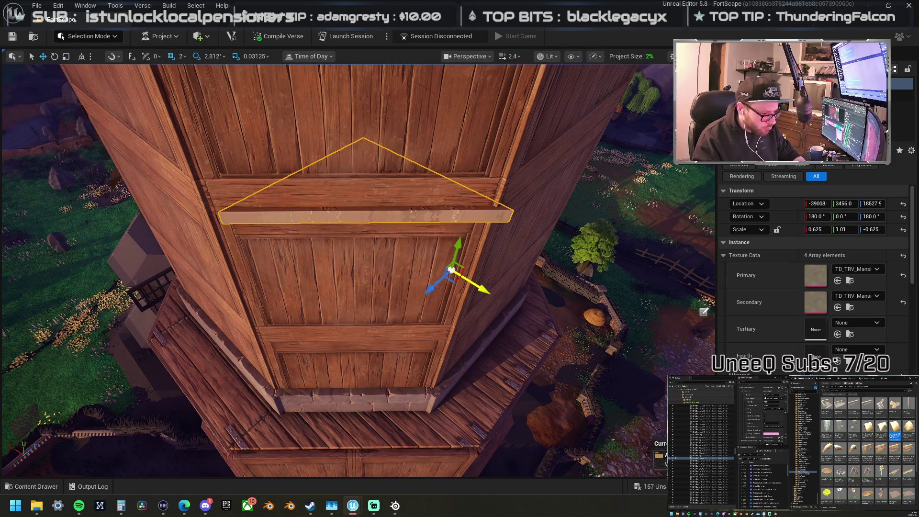
drag(481, 287, 467, 280)
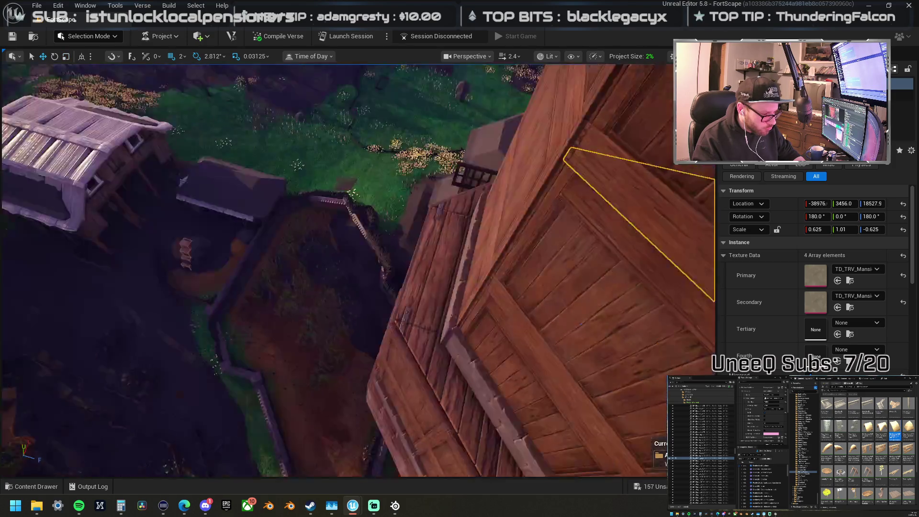
scroll(378, 264, down, 10)
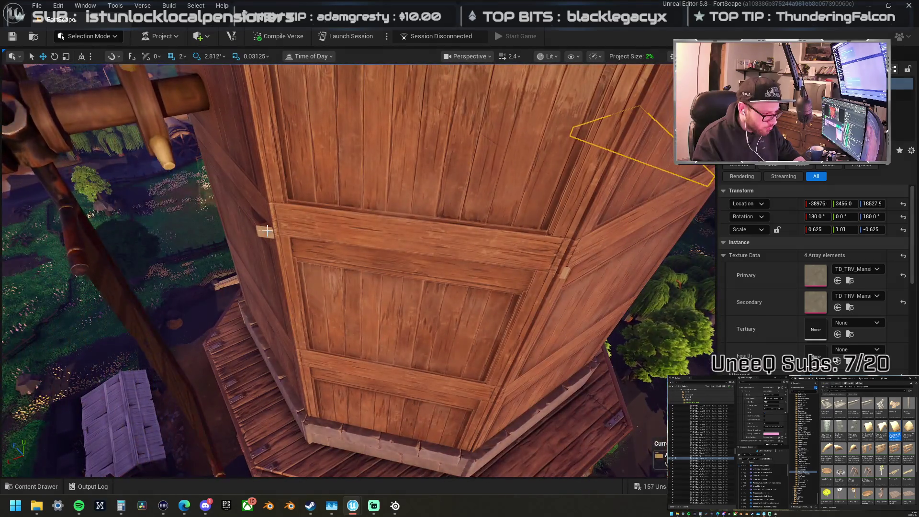
Step: Resize the plank on the tower's left face to 0.625 scale and frame it
click(261, 233)
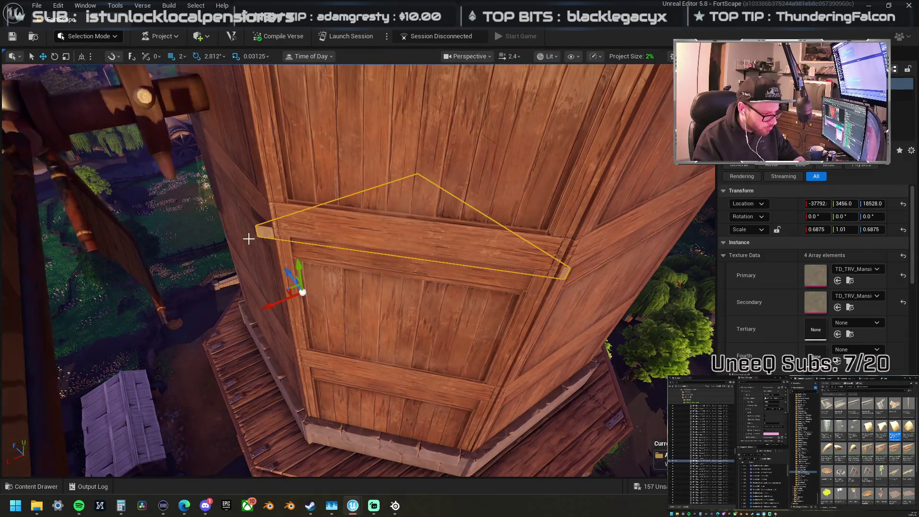
key(r)
mouse_move(289, 288)
mouse_down()
mouse_move(277, 293)
mouse_move(283, 301)
mouse_move(300, 305)
mouse_up()
key(w)
key(f)
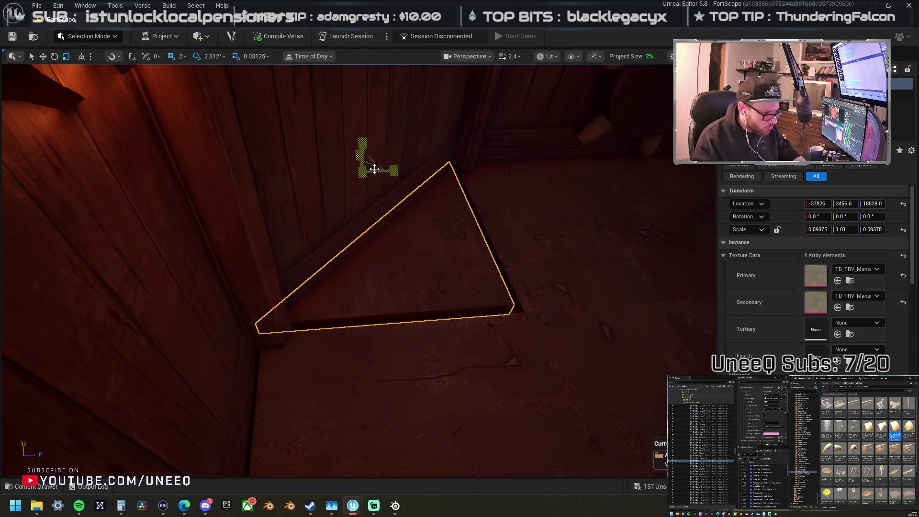
drag(371, 166, 372, 166)
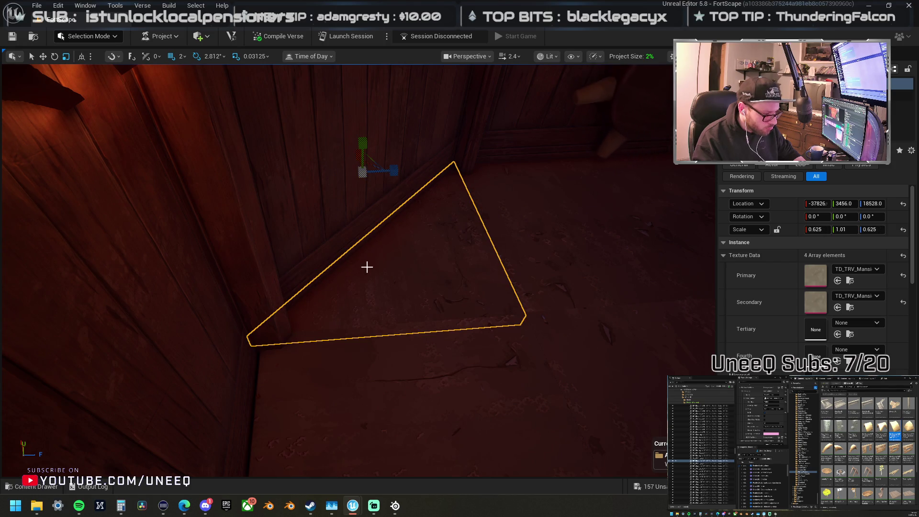
drag(361, 340, 361, 340)
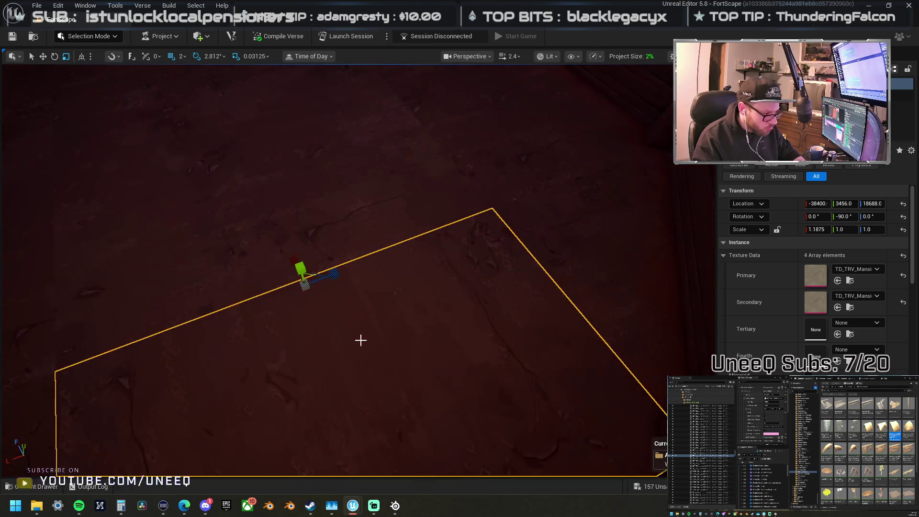
key(Down)
key(f)
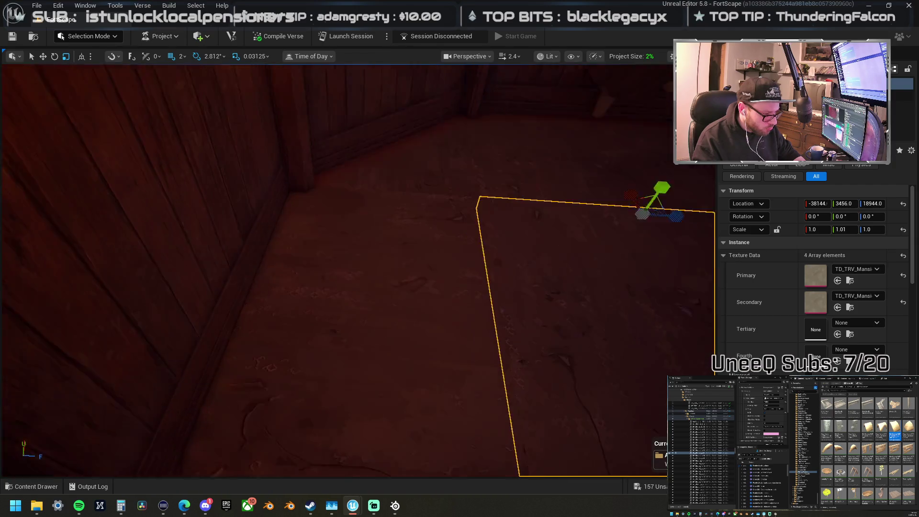
scroll(359, 270, down, 10)
Step: Narrow the wooden overhang piece horizontally and view another side of the tower
scroll(359, 270, down, 5)
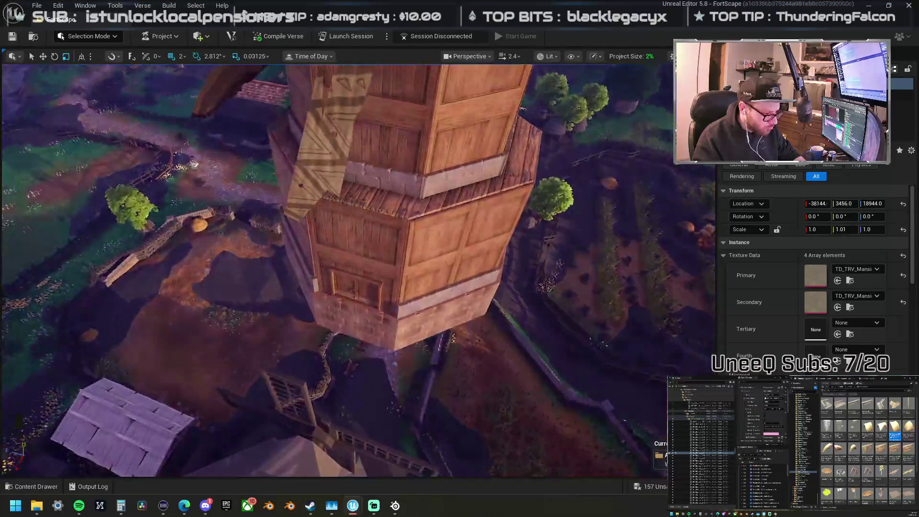
scroll(297, 261, up, 5)
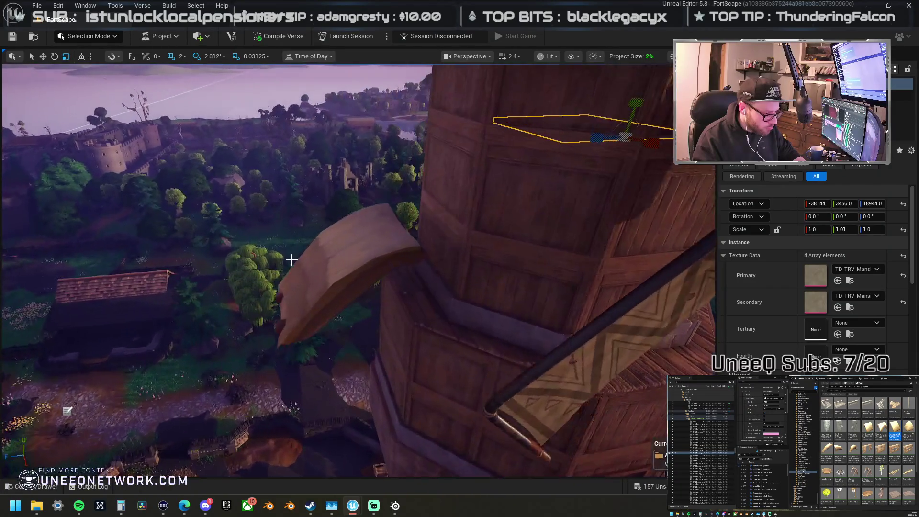
click(357, 258)
key(f)
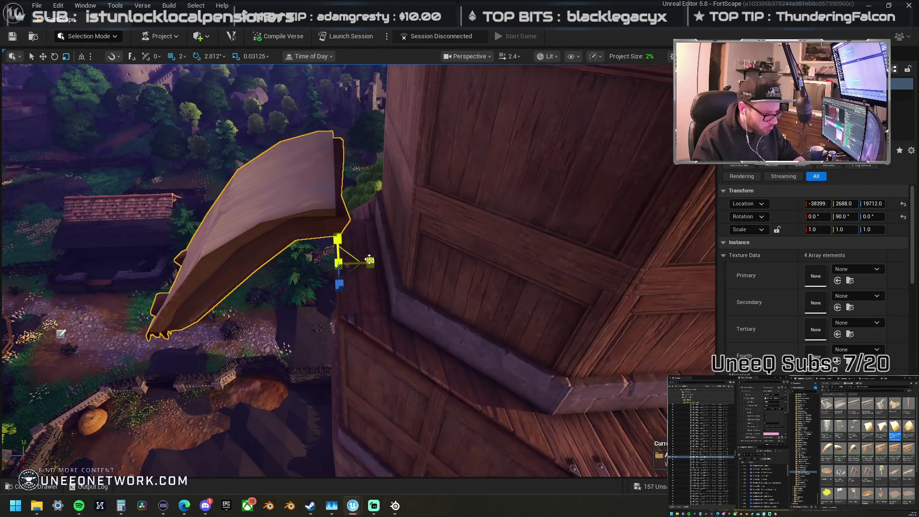
mouse_move(372, 262)
mouse_down()
mouse_move(387, 264)
mouse_move(444, 332)
mouse_move(419, 267)
mouse_move(335, 263)
mouse_move(323, 244)
mouse_move(206, 240)
mouse_move(317, 238)
mouse_up()
scroll(409, 262, up, 2)
key(e)
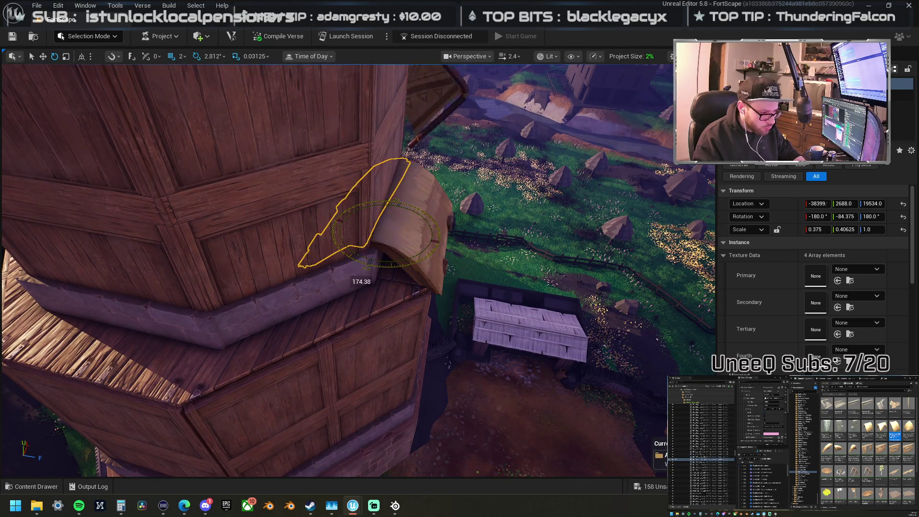
drag(414, 260, 581, 246)
key(w)
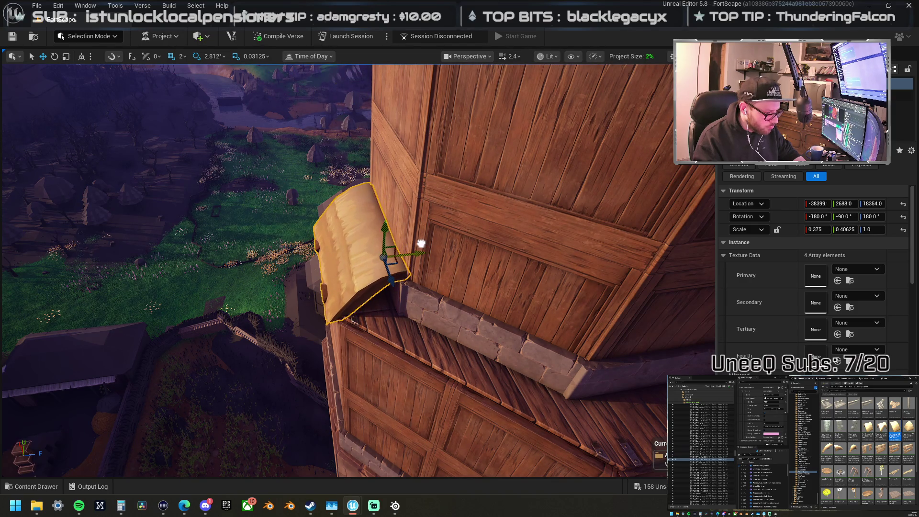
key(ctrl+z)
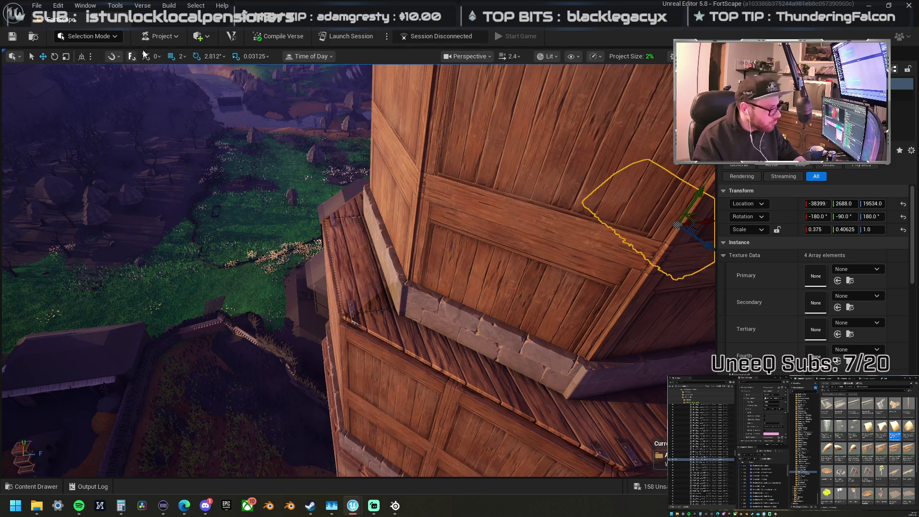
Step: With grid snap at 64, drop the hay bale onto the ledge, then lower it 16 units
click(171, 57)
click(182, 57)
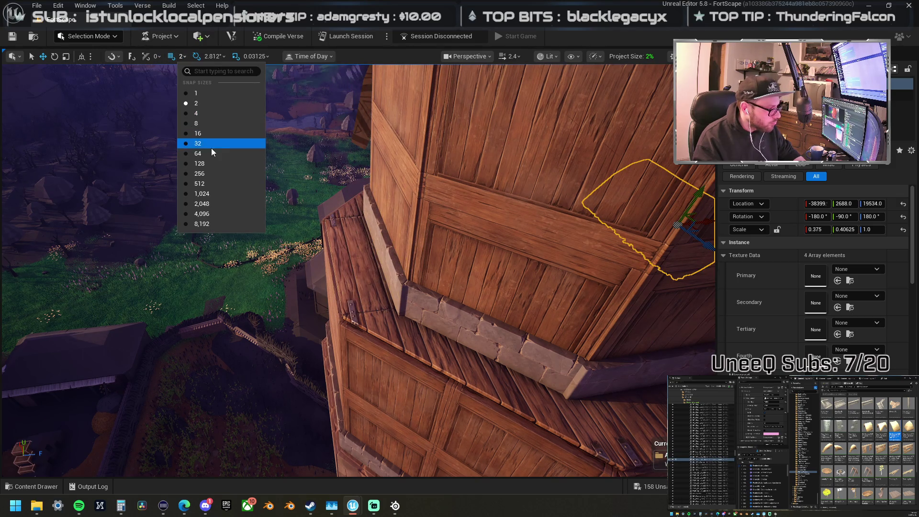
click(392, 219)
key(bracketright)
key(bracketright)
key(bracketright)
mouse_move(708, 224)
mouse_down()
mouse_move(489, 257)
mouse_move(410, 256)
mouse_move(503, 264)
mouse_move(233, 110)
mouse_up()
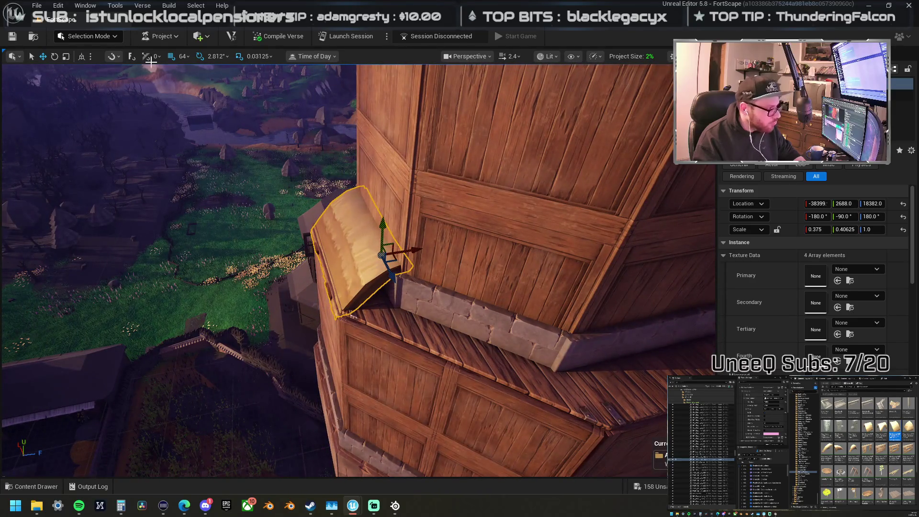
click(183, 56)
click(200, 129)
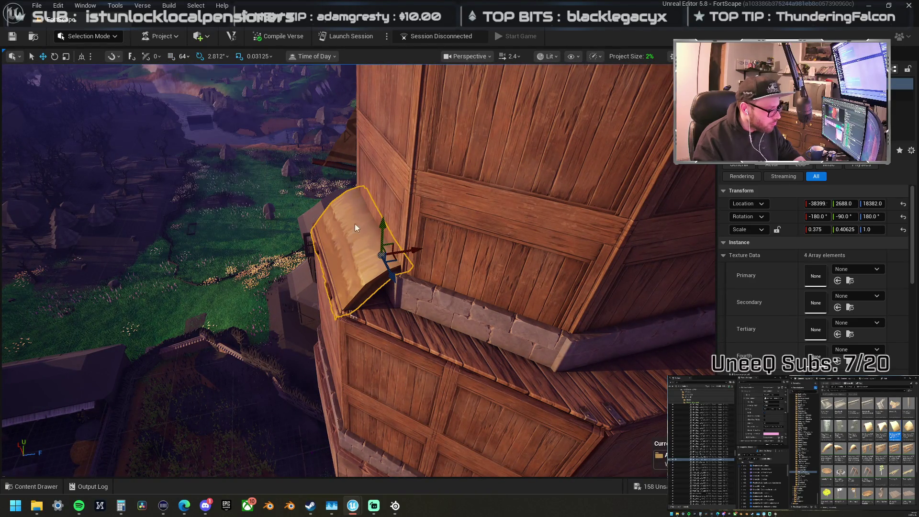
key(bracketleft)
key(bracketleft)
mouse_move(415, 249)
mouse_down()
mouse_move(323, 224)
mouse_move(329, 242)
mouse_move(365, 199)
mouse_up()
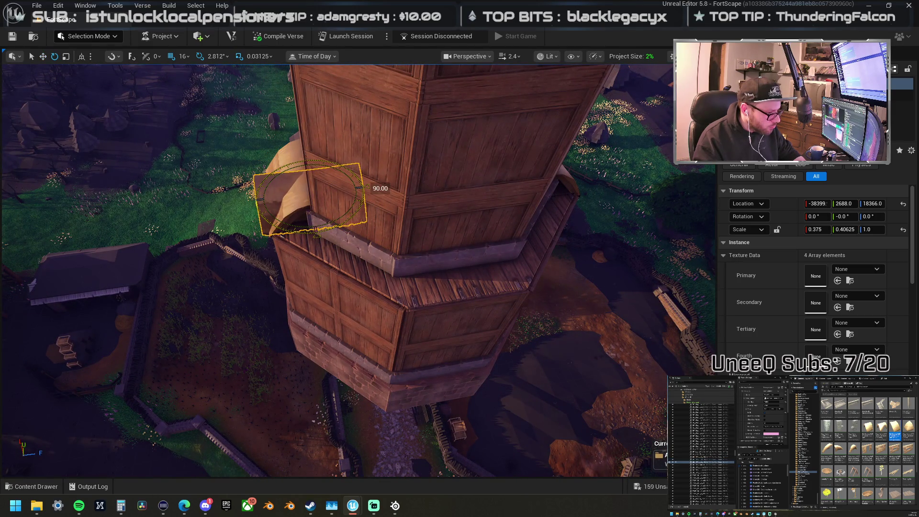
Step: Slide the hay bale around the tower and move a copy to another wall face
mouse_move(309, 189)
mouse_down()
mouse_move(256, 179)
mouse_move(311, 238)
mouse_move(383, 238)
mouse_move(485, 214)
mouse_up()
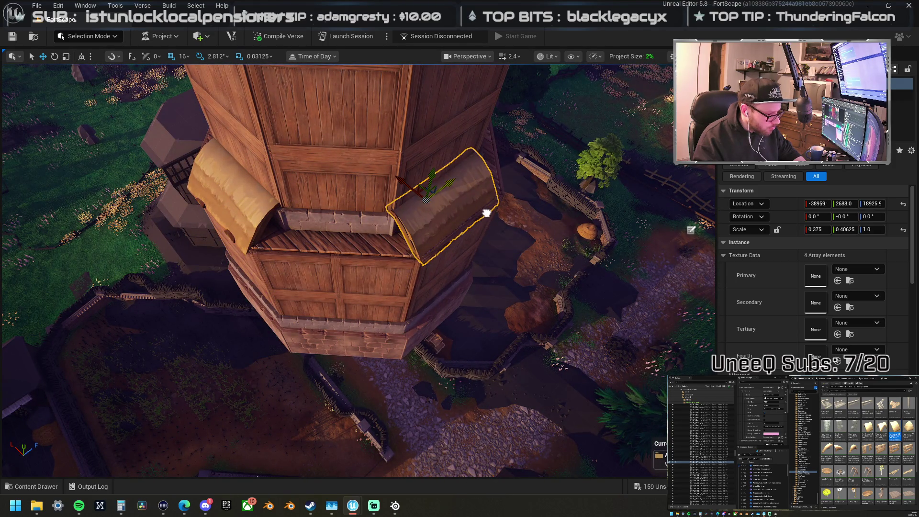
drag(457, 168, 456, 168)
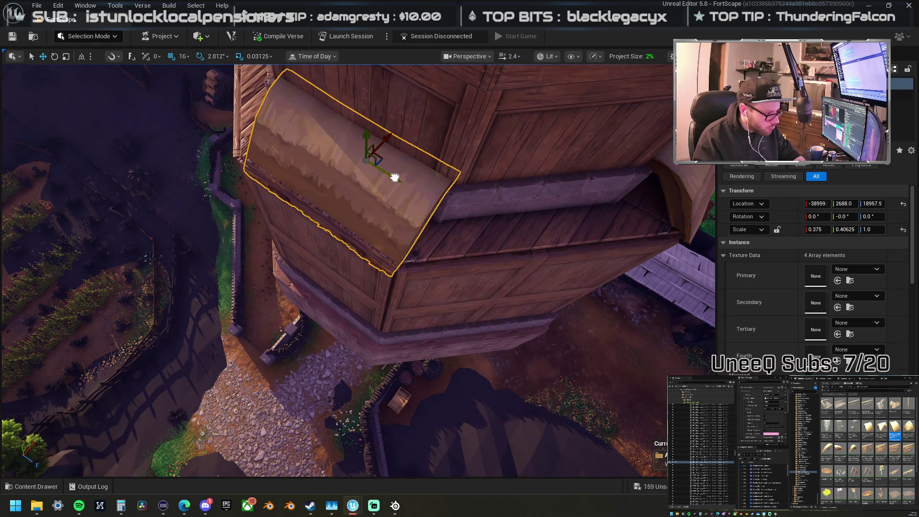
drag(395, 178, 392, 174)
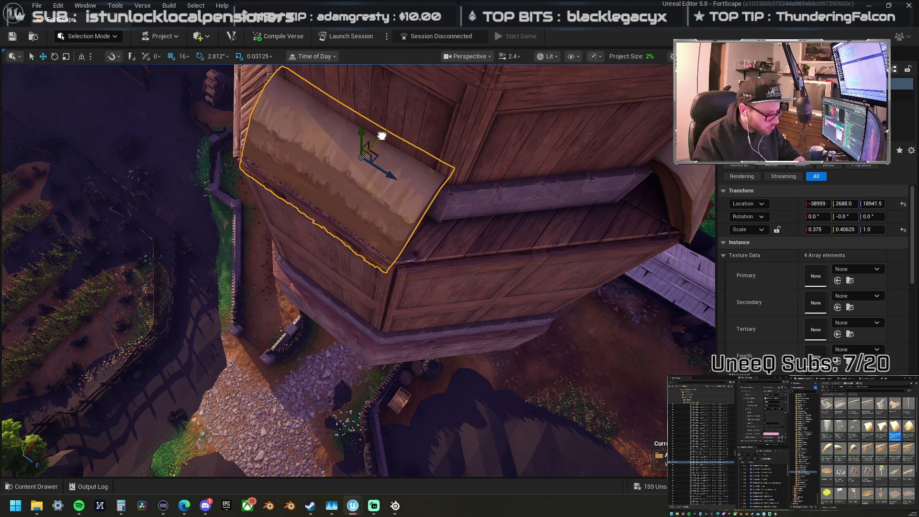
drag(381, 136, 379, 139)
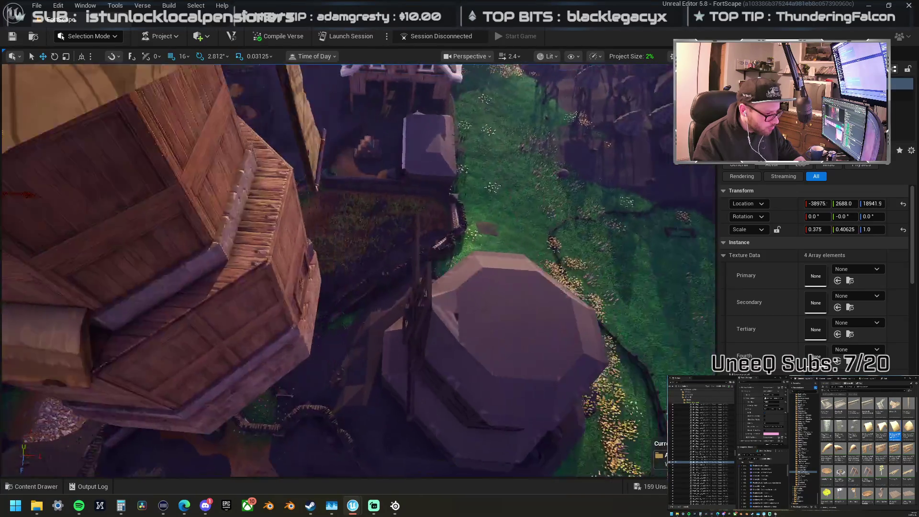
drag(318, 147, 318, 148)
drag(205, 175, 360, 212)
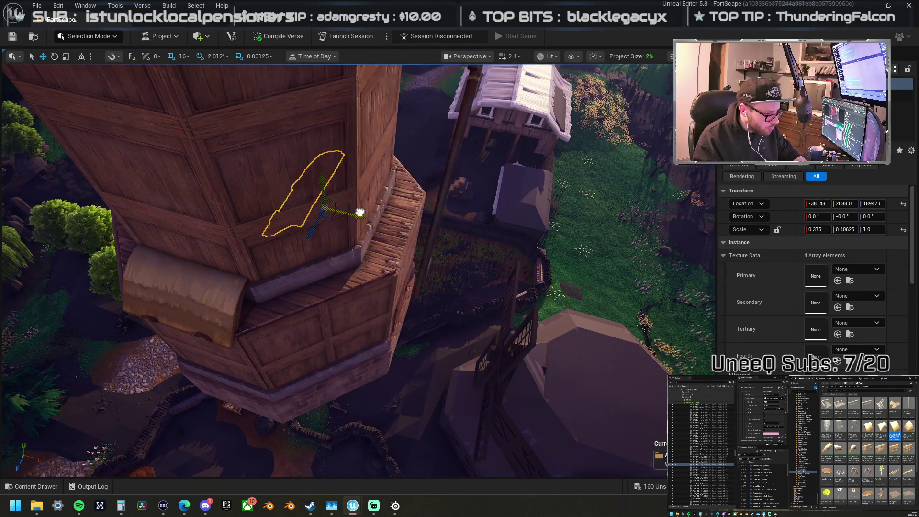
Step: Turn the bale copy -45° to face the new wall and slide it onto that face
key(e)
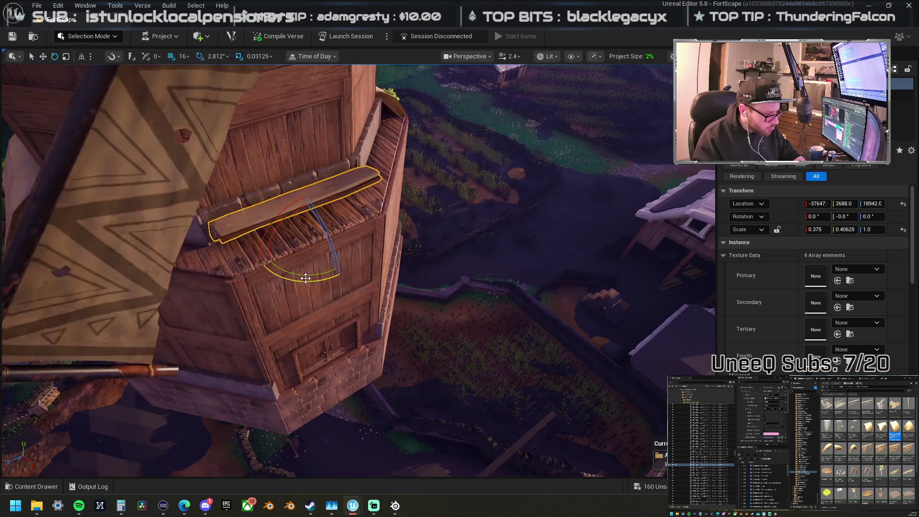
drag(363, 253, 369, 273)
key(ctrl+z)
key(w)
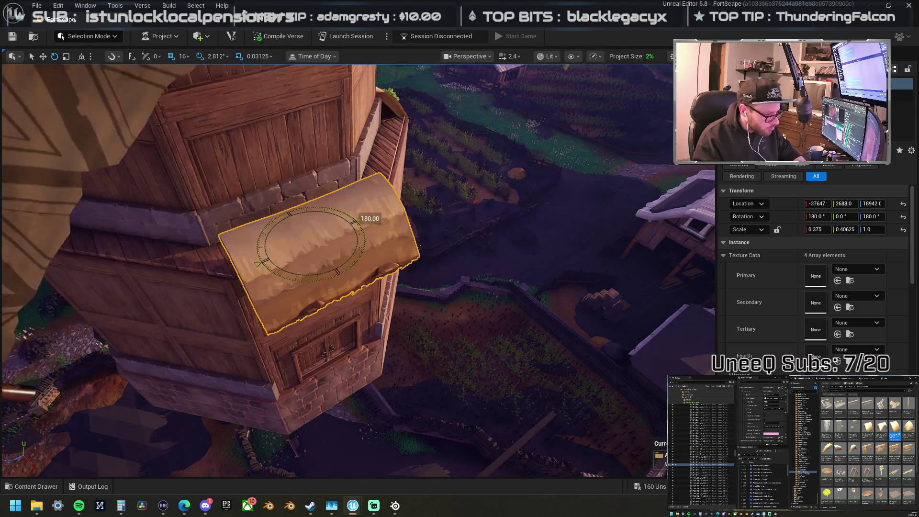
mouse_move(310, 232)
mouse_down()
mouse_move(307, 215)
mouse_move(293, 222)
mouse_move(261, 199)
mouse_move(373, 158)
mouse_move(294, 267)
mouse_move(273, 220)
mouse_move(290, 268)
mouse_move(293, 251)
mouse_move(263, 249)
mouse_up()
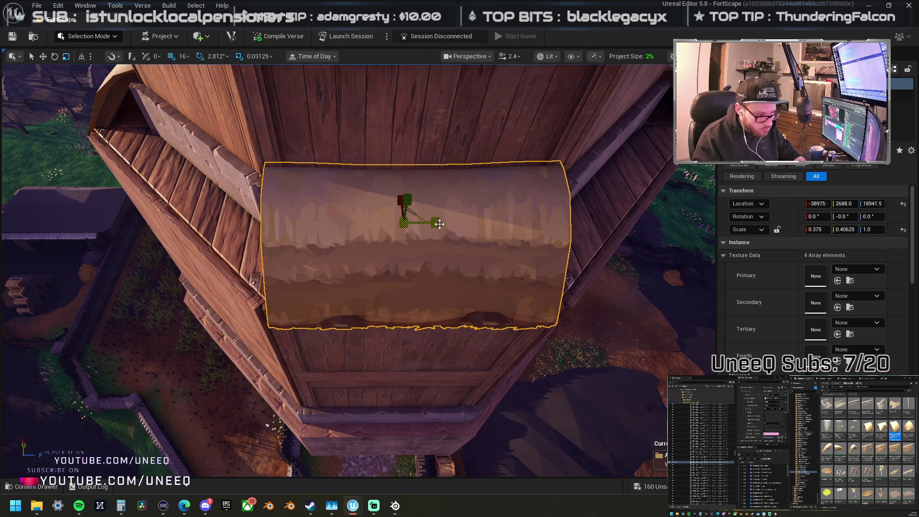
mouse_move(437, 226)
mouse_down()
mouse_move(345, 236)
mouse_move(392, 259)
mouse_move(446, 256)
mouse_up()
Step: Slide the thatch bale right along the wall beside the other awnings
key(w)
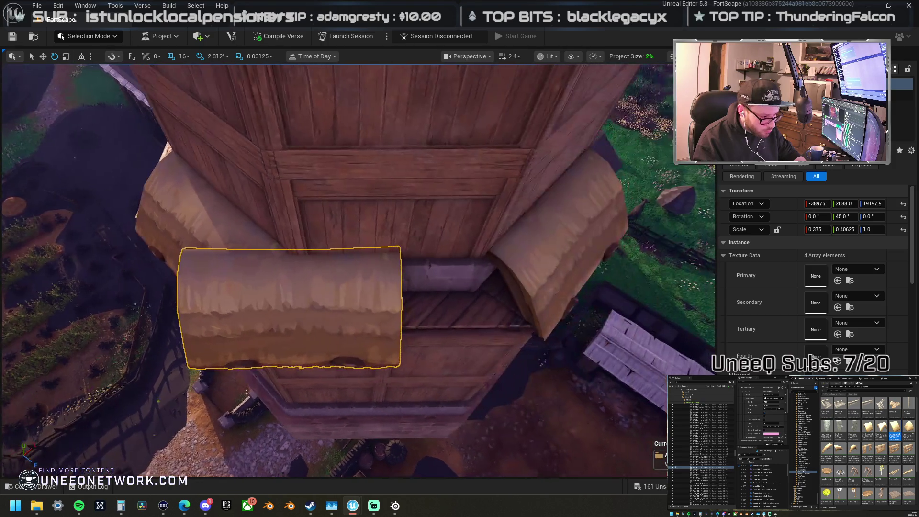
drag(333, 285, 416, 289)
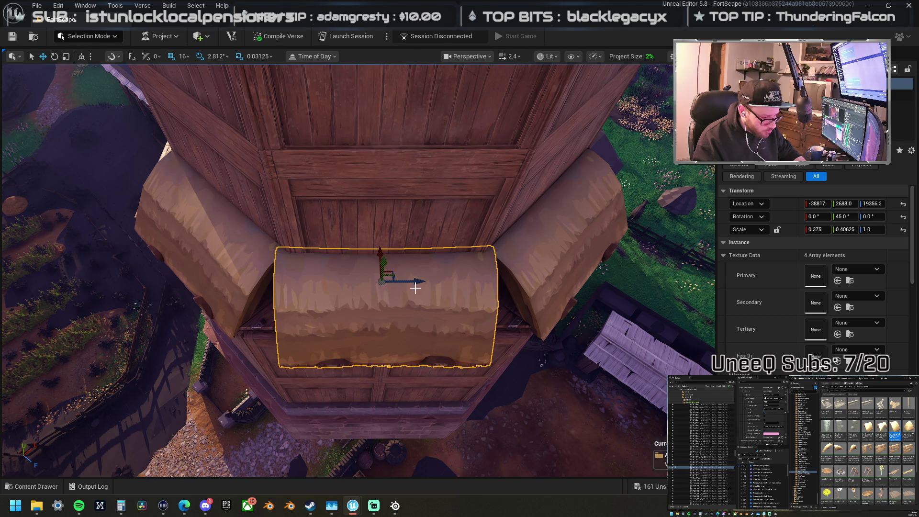
mouse_move(415, 287)
mouse_down()
mouse_move(379, 321)
mouse_move(412, 281)
mouse_move(392, 294)
mouse_move(383, 349)
mouse_move(404, 375)
mouse_up()
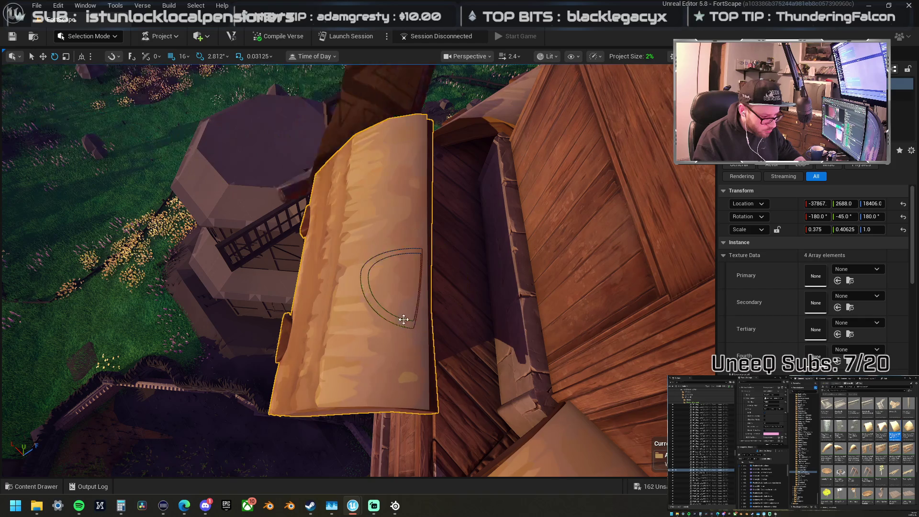
Step: Move the angled thatch bale onto the tower corner
key(w)
drag(455, 285, 545, 308)
scroll(536, 308, down, 10)
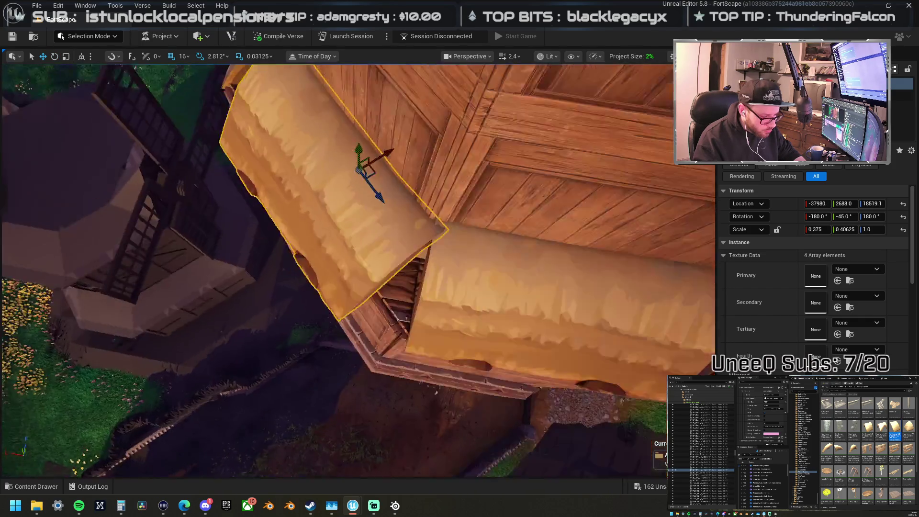
key(f)
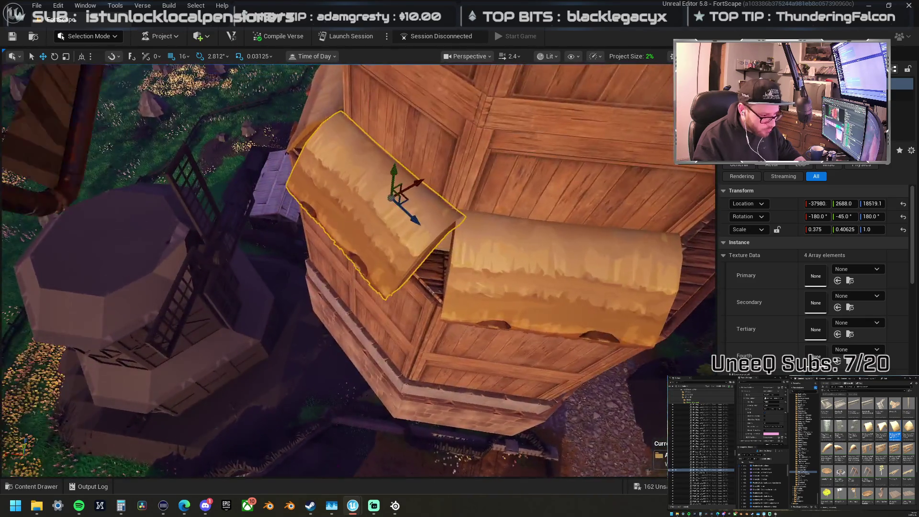
mouse_move(485, 286)
mouse_down()
mouse_move(503, 273)
mouse_move(484, 285)
mouse_up()
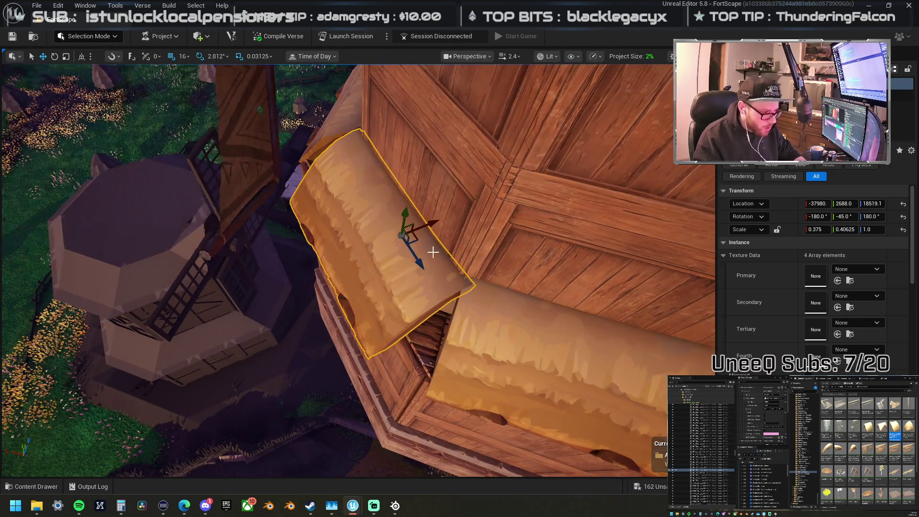
Step: Narrow the bale to an X scale of 0.3125
key(r)
drag(431, 224, 426, 225)
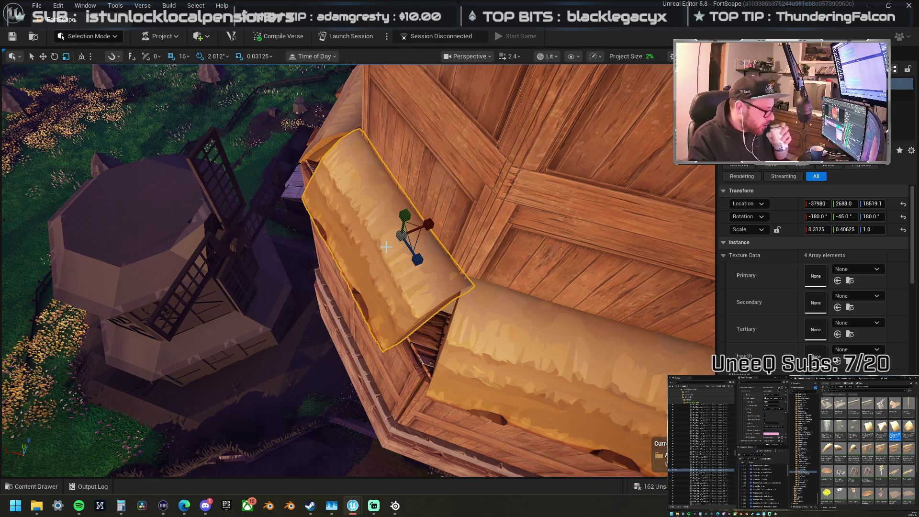
mouse_move(387, 247)
mouse_down()
mouse_move(381, 177)
mouse_move(381, 187)
mouse_move(390, 166)
mouse_move(388, 204)
mouse_up()
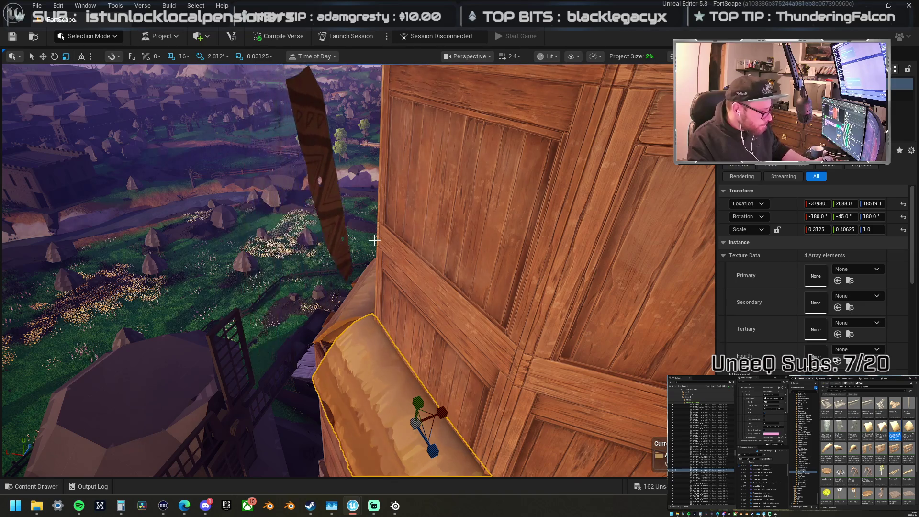
Step: Find the gear-shaped sound actor near the windmill blades inside the tower and delete it
scroll(373, 242, down, 8)
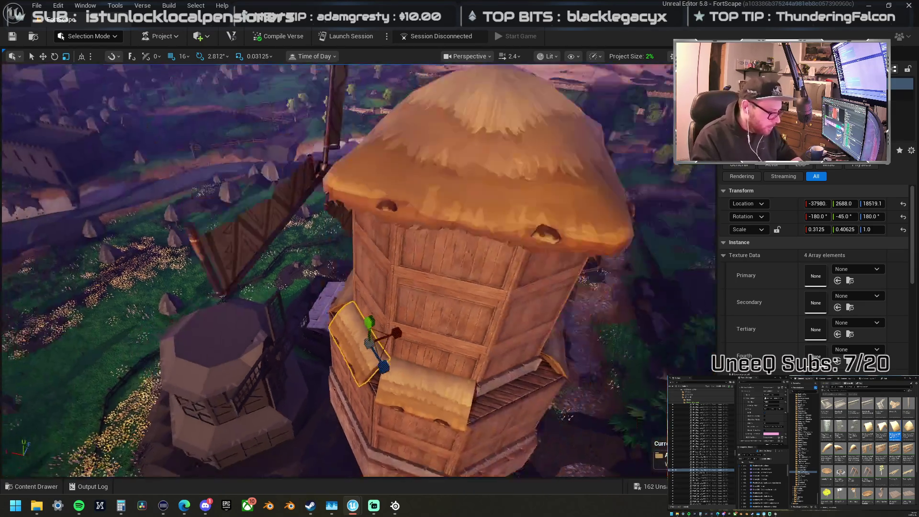
scroll(373, 243, up, 8)
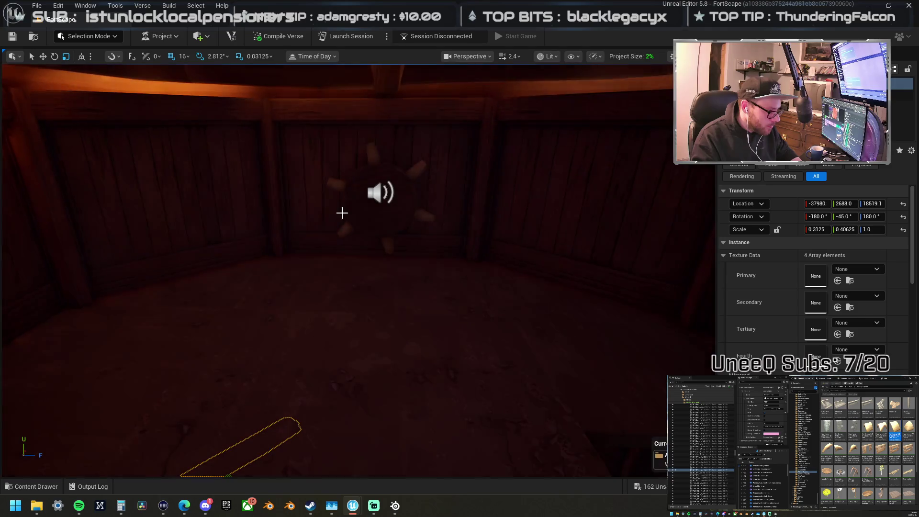
click(345, 209)
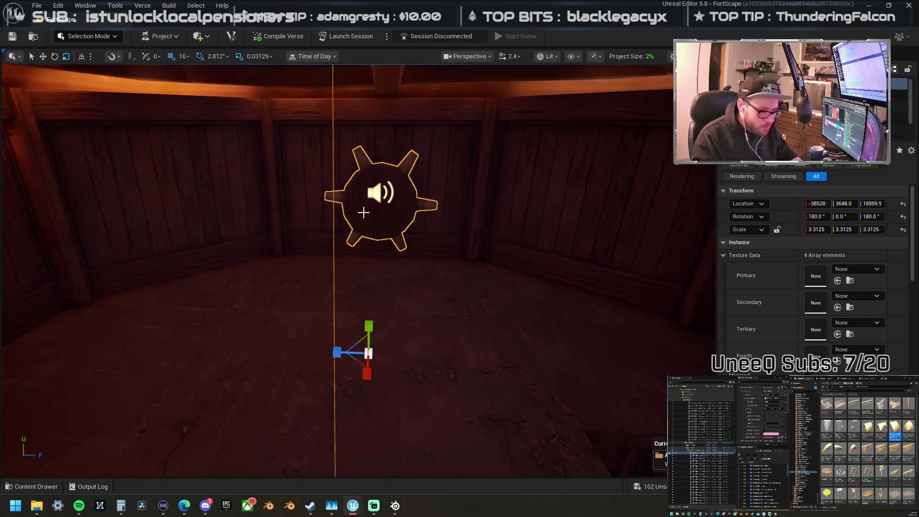
scroll(364, 213, down, 8)
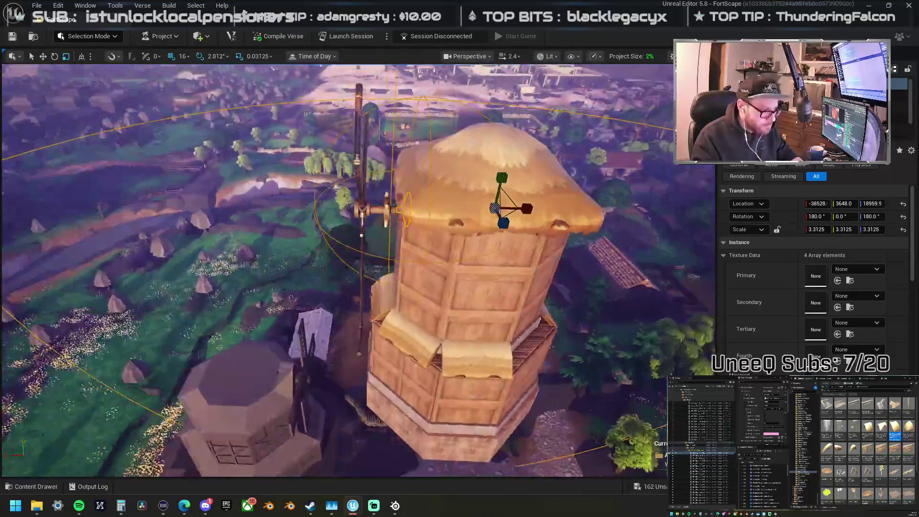
drag(364, 213, 327, 223)
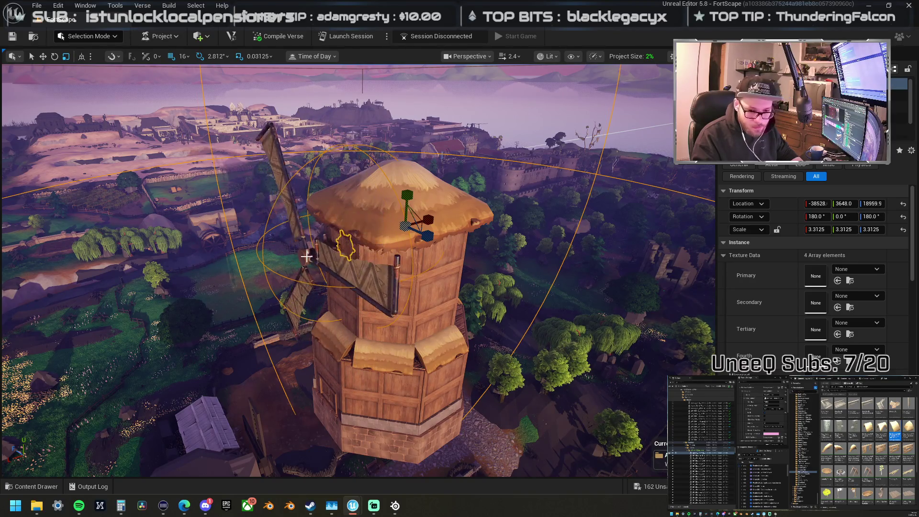
click(306, 256)
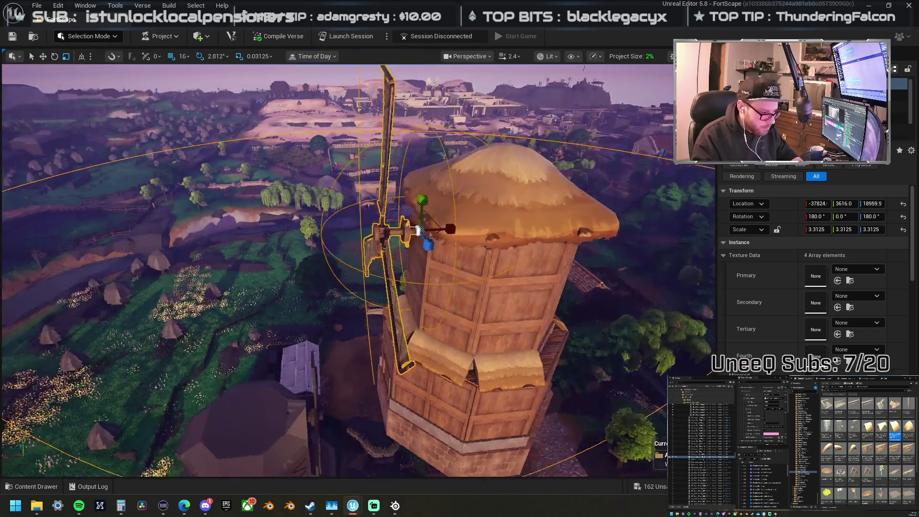
key(f)
click(335, 232)
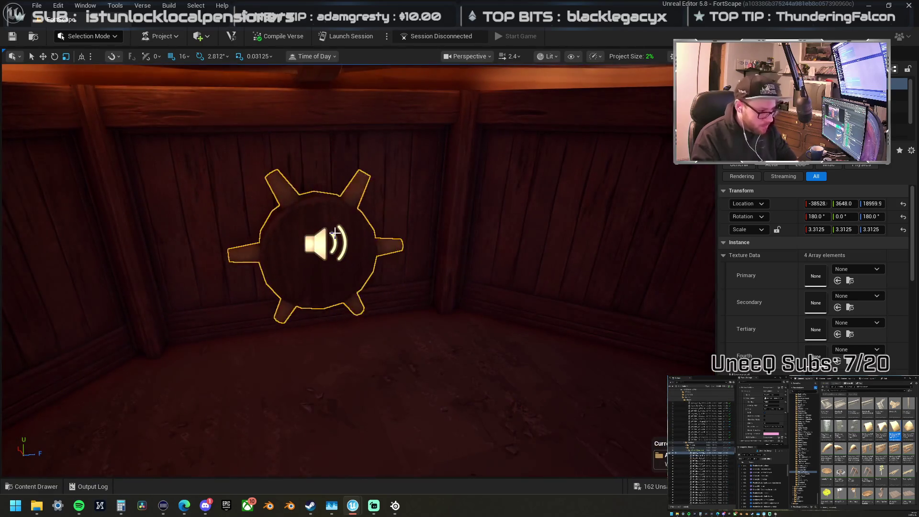
key(Delete)
scroll(329, 253, down, 10)
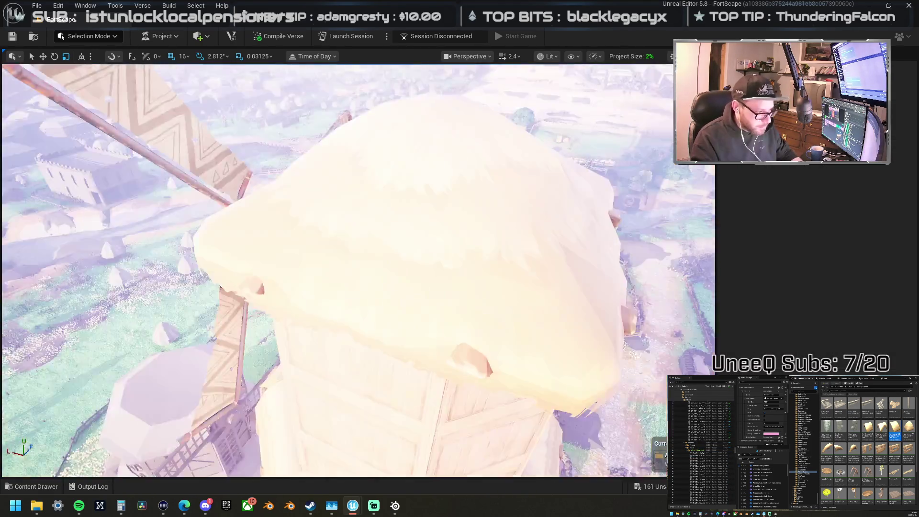
scroll(335, 253, up, 10)
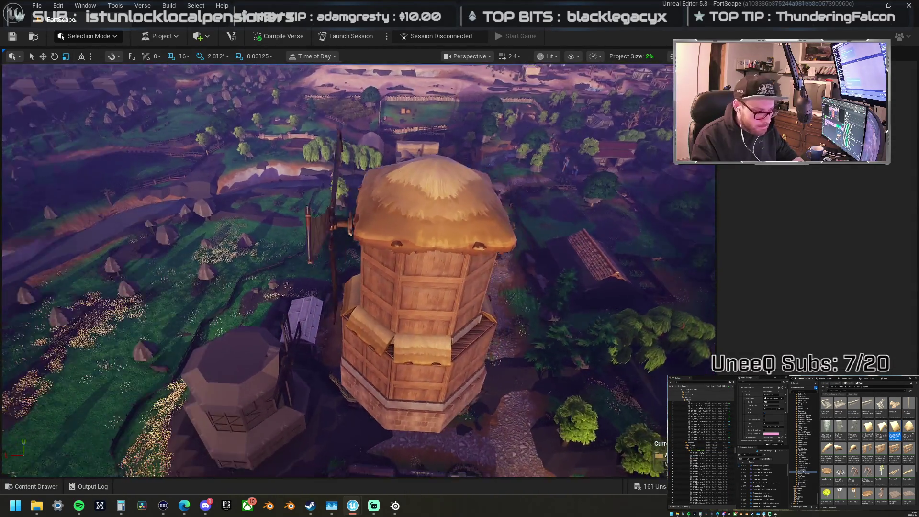
Step: Raise the left thatch awning up the tower wall and turn it to face the wall
scroll(321, 243, up, 2)
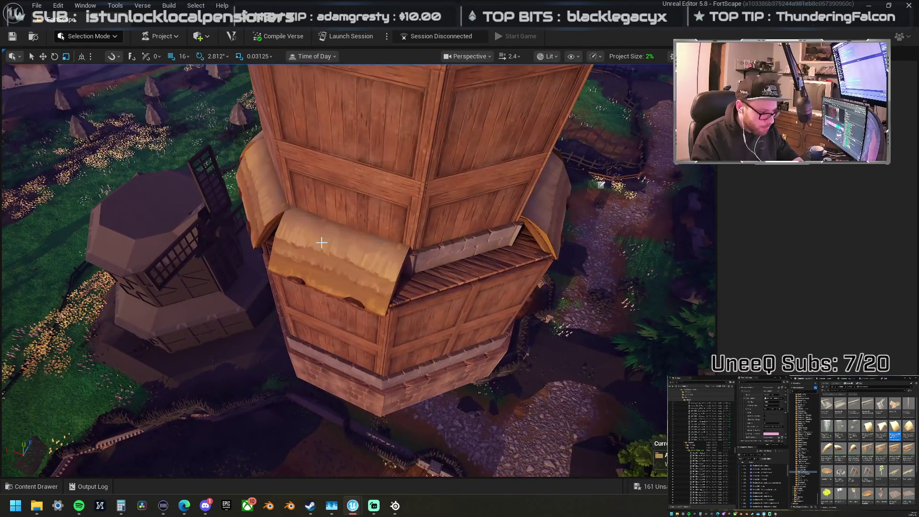
scroll(350, 256, down, 2)
click(232, 221)
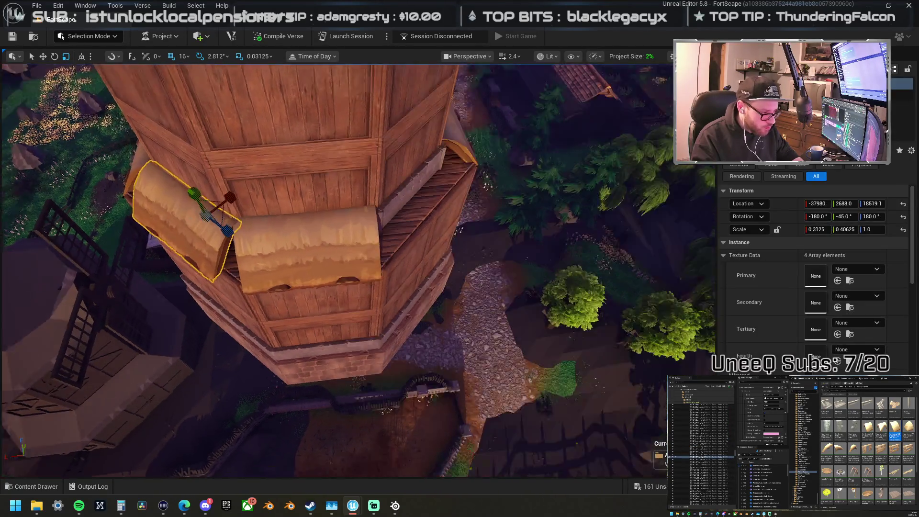
key(f)
mouse_move(357, 261)
mouse_down()
mouse_move(264, 261)
mouse_move(242, 220)
mouse_up()
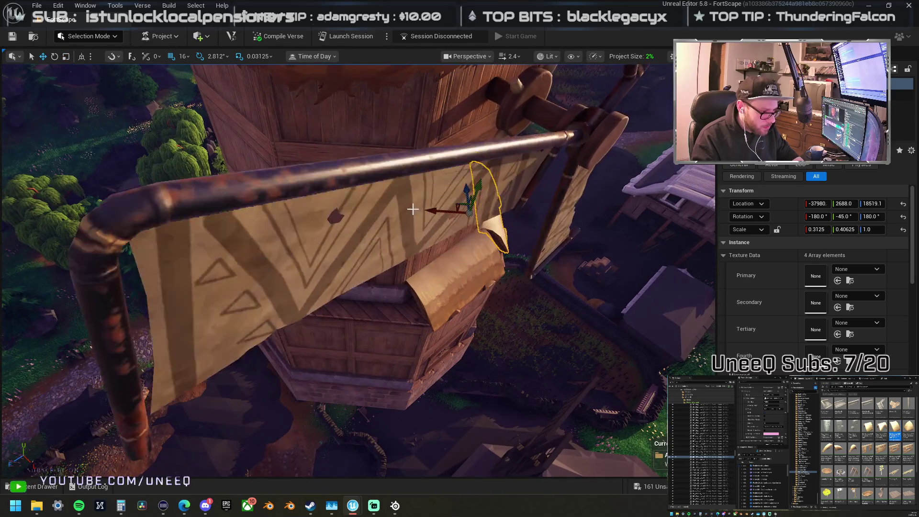
scroll(459, 207, up, 2)
drag(455, 203, 333, 284)
key(e)
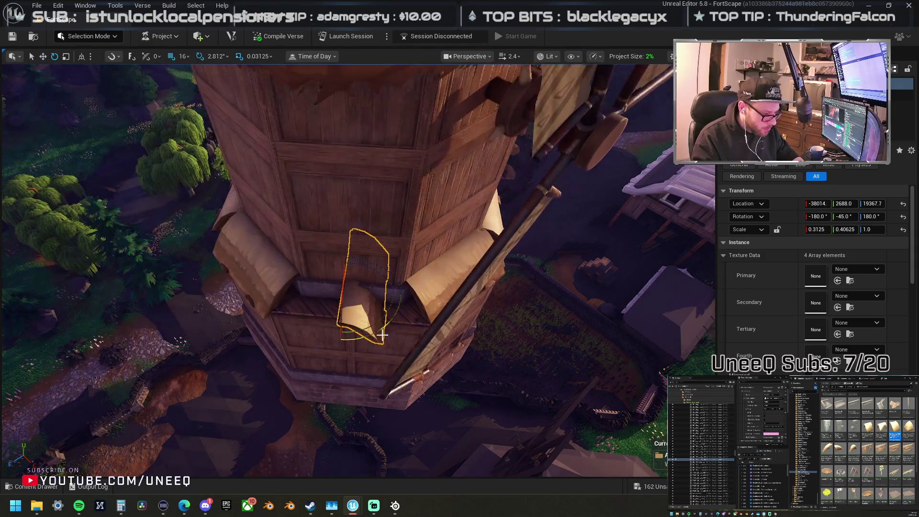
drag(391, 250, 420, 299)
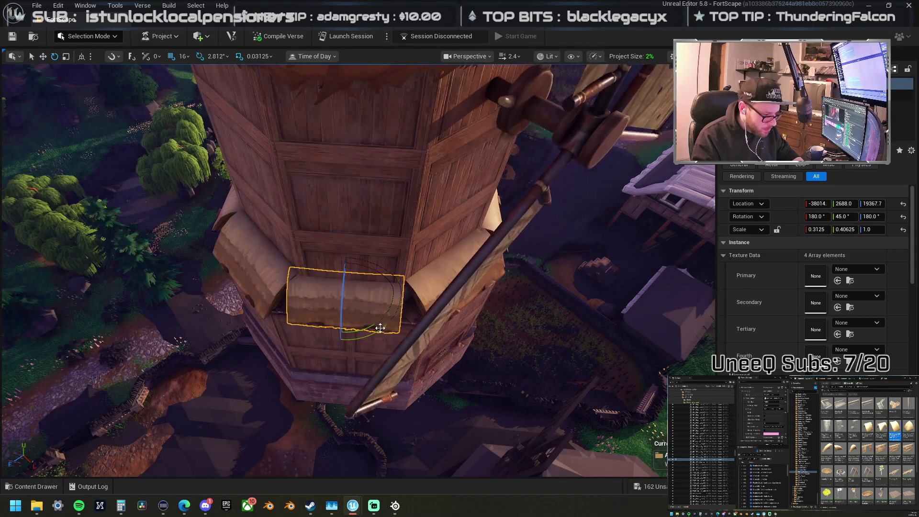
Step: Fit the awning onto the tower's lower ledge and angle it at the corner
key(f)
key(w)
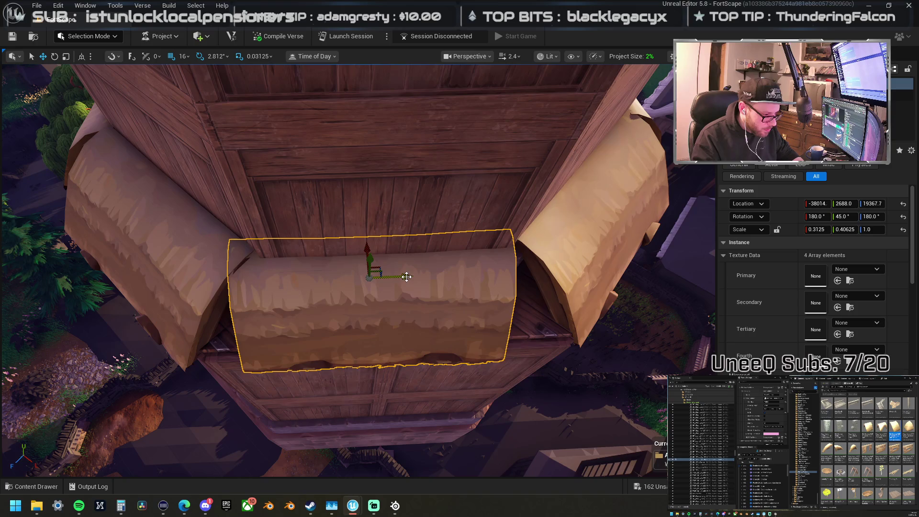
drag(407, 277, 419, 280)
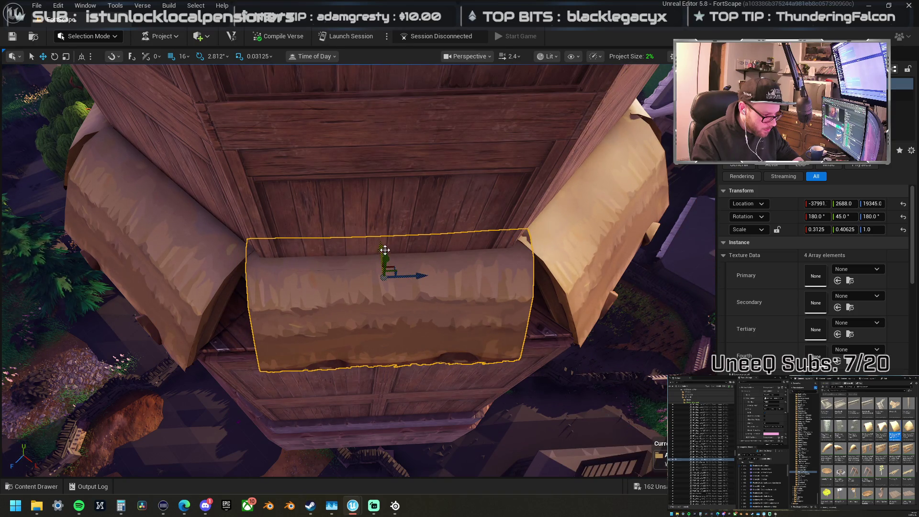
drag(385, 250, 381, 253)
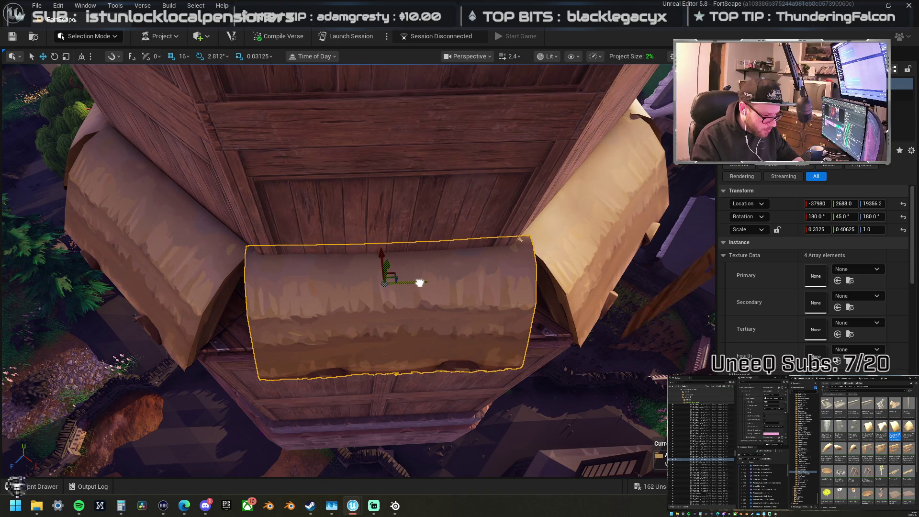
mouse_move(420, 282)
mouse_down()
mouse_move(392, 269)
mouse_move(364, 271)
mouse_move(423, 263)
mouse_up()
mouse_move(498, 211)
mouse_down()
mouse_move(213, 318)
mouse_move(214, 331)
mouse_move(297, 354)
mouse_up()
key(e)
mouse_move(307, 300)
mouse_down()
mouse_move(344, 295)
mouse_move(315, 294)
mouse_move(317, 265)
mouse_move(376, 298)
mouse_up()
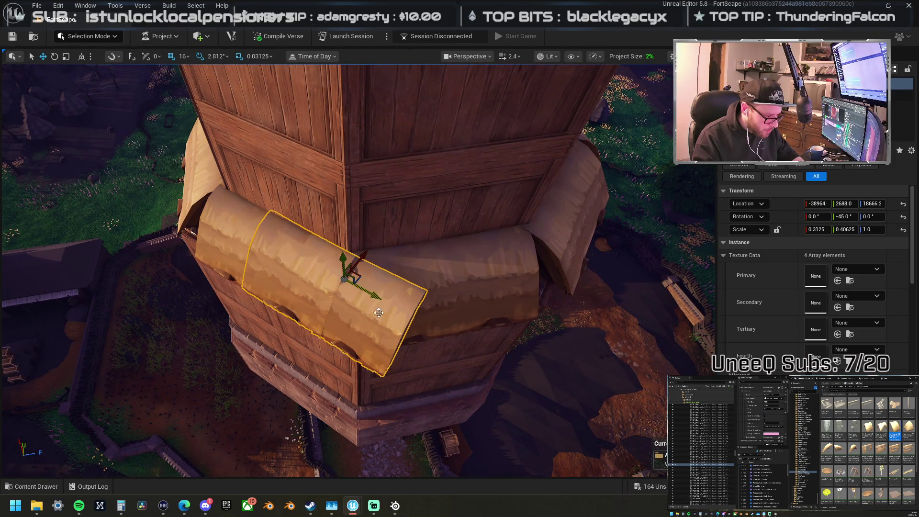
Step: Replace the angled awning with the ShackSet_Roof_Corner asset
right_click(379, 313)
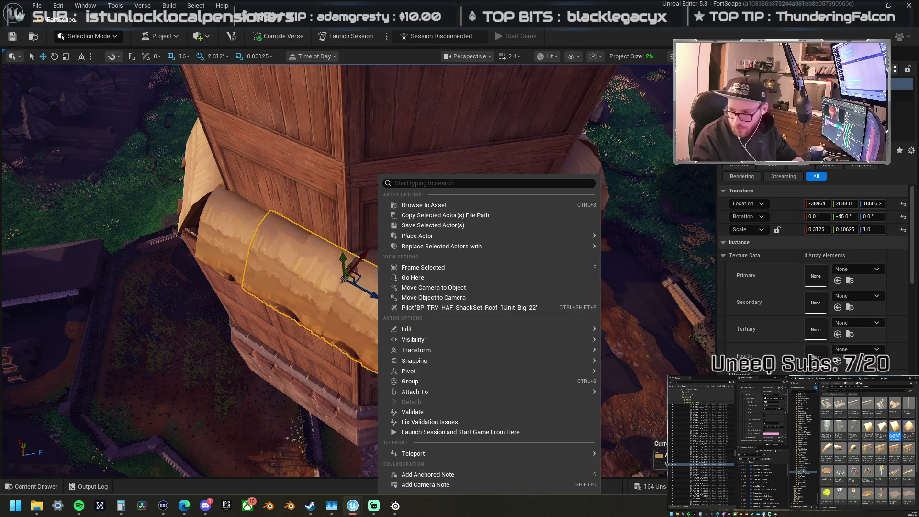
key(Escape)
right_click(337, 317)
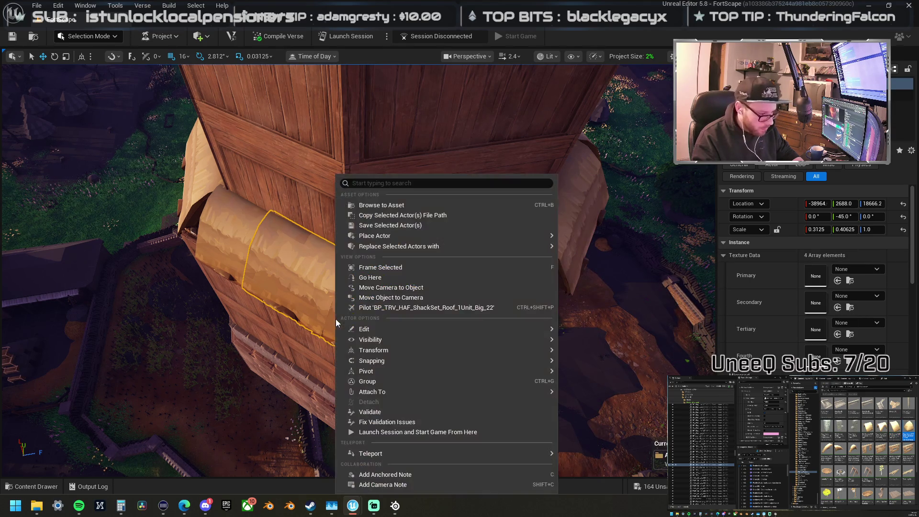
mouse_move(427, 246)
click(582, 287)
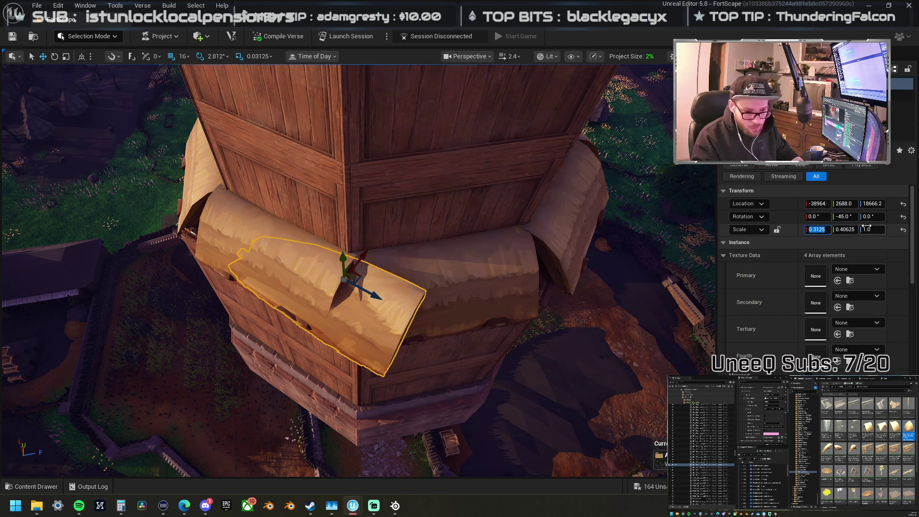
text(0.3125)
Step: Flatten the corner piece to Z scale -0.2187 and fit it into the tower corner
key(Return)
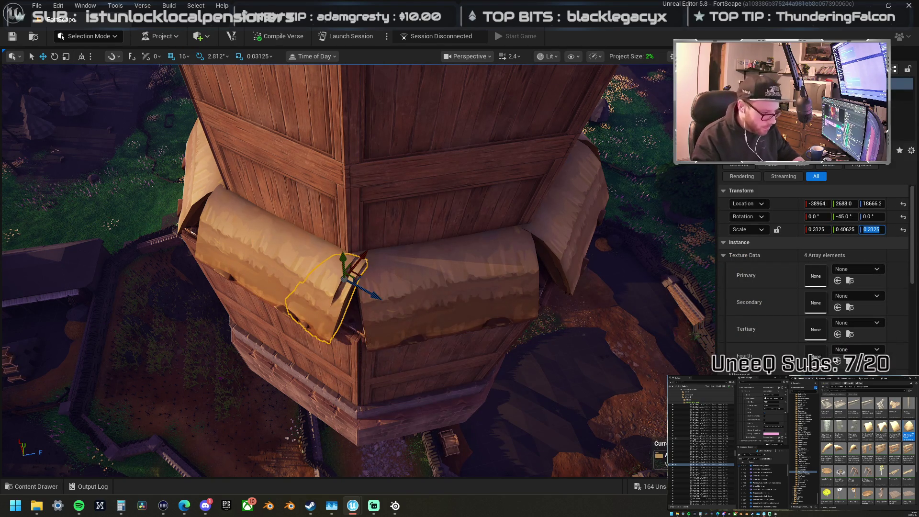
scroll(370, 314, up, 5)
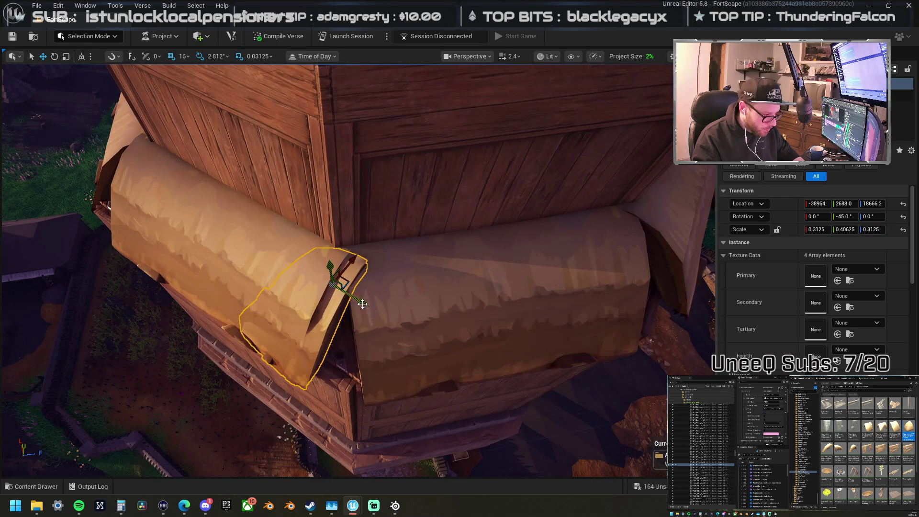
mouse_move(362, 304)
mouse_down()
mouse_move(349, 295)
mouse_move(357, 296)
mouse_up()
mouse_move(346, 294)
mouse_down()
mouse_move(421, 332)
mouse_move(416, 288)
mouse_move(443, 339)
mouse_move(407, 338)
mouse_move(362, 270)
mouse_up()
key(w)
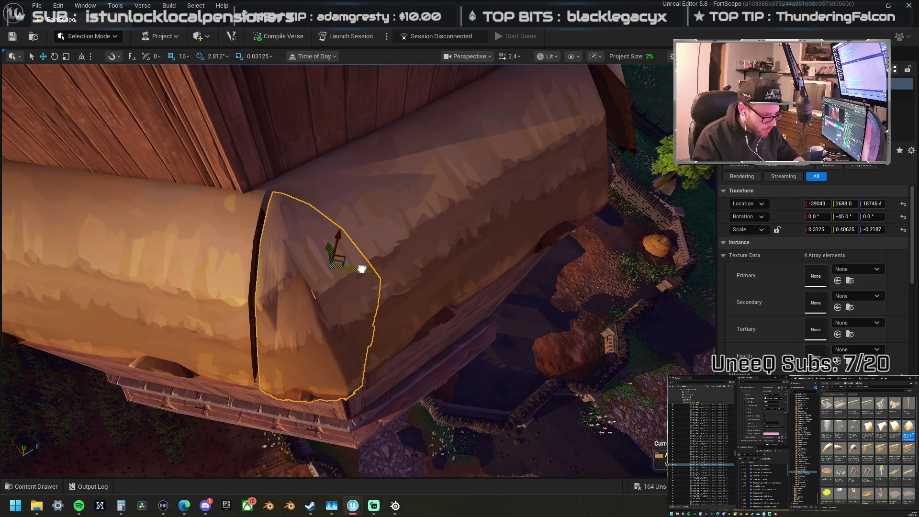
click(177, 57)
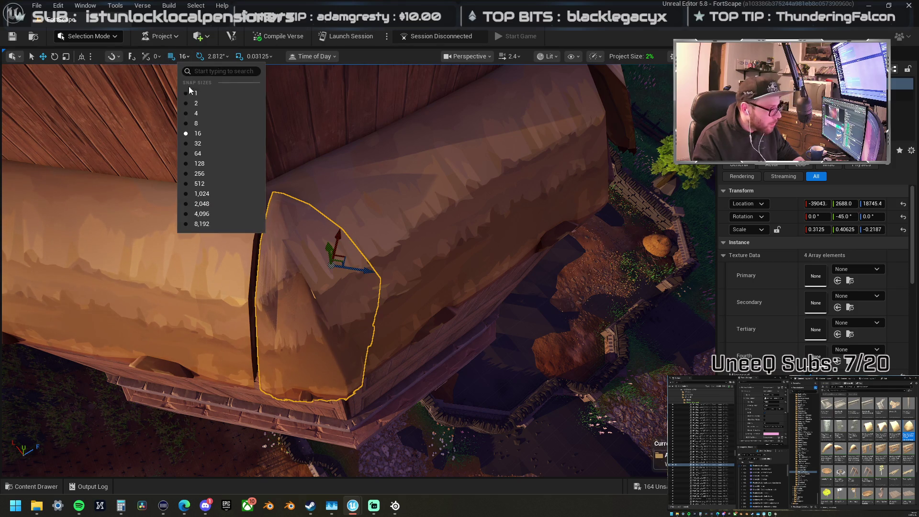
Step: With grid snap at 8, rotate the corner thatch piece to 45° and lower it onto the awning joint
click(194, 121)
drag(364, 272, 360, 271)
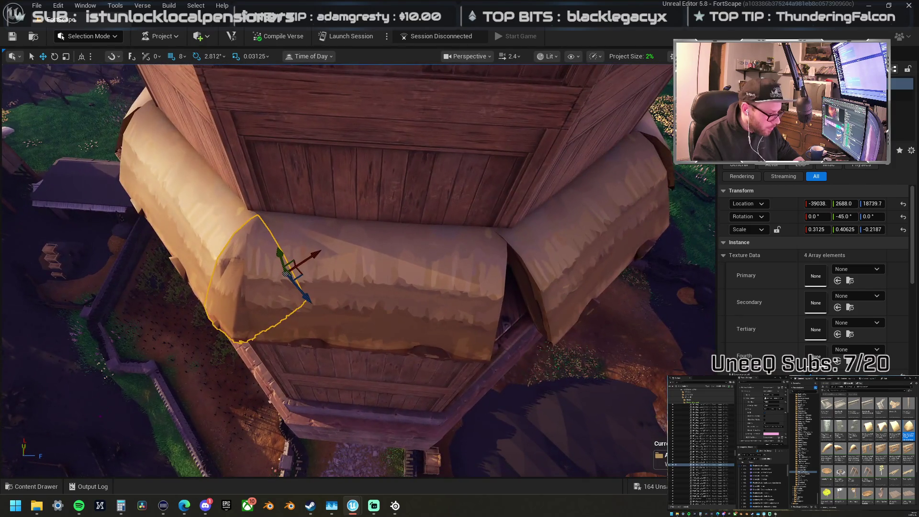
mouse_move(300, 276)
mouse_down()
mouse_move(522, 303)
mouse_move(486, 345)
mouse_up()
key(e)
mouse_move(386, 372)
mouse_down()
mouse_move(444, 318)
mouse_move(436, 332)
mouse_move(409, 337)
mouse_up()
key(w)
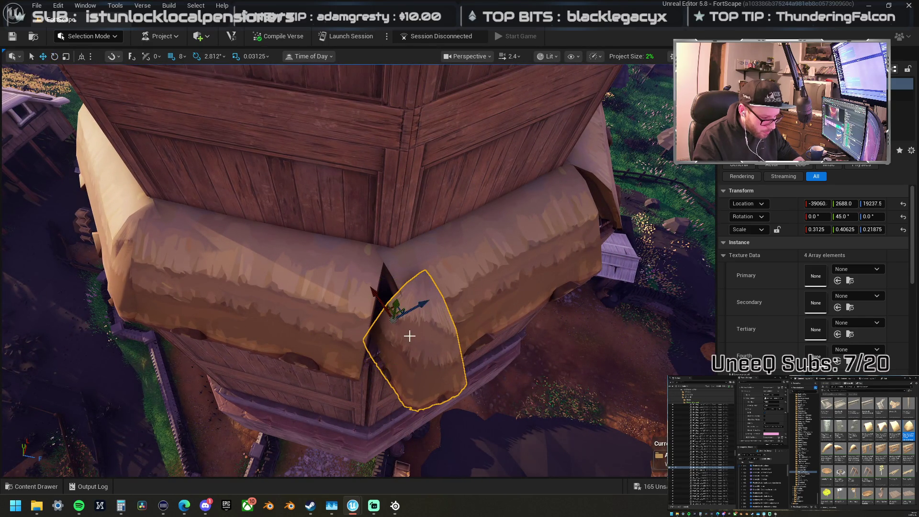
mouse_move(381, 300)
mouse_down()
mouse_move(350, 274)
mouse_move(382, 286)
mouse_up()
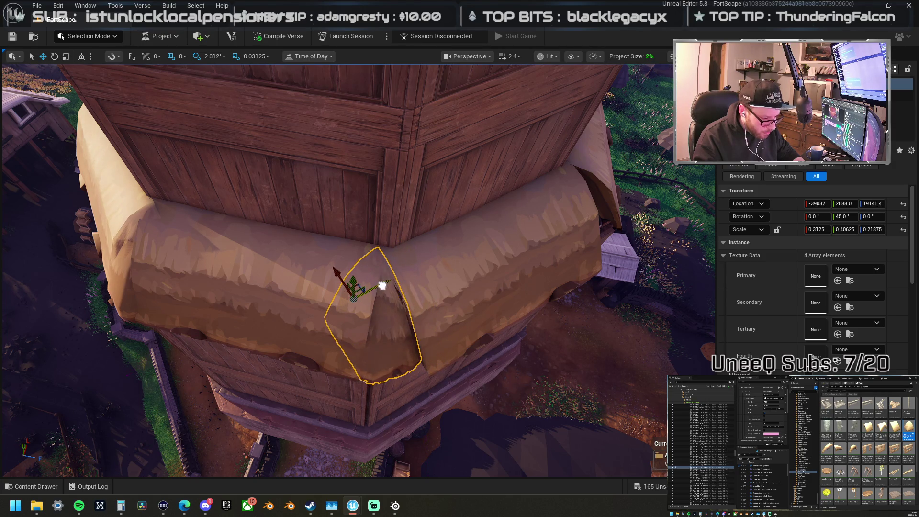
scroll(381, 285, up, 5)
scroll(374, 287, down, 1)
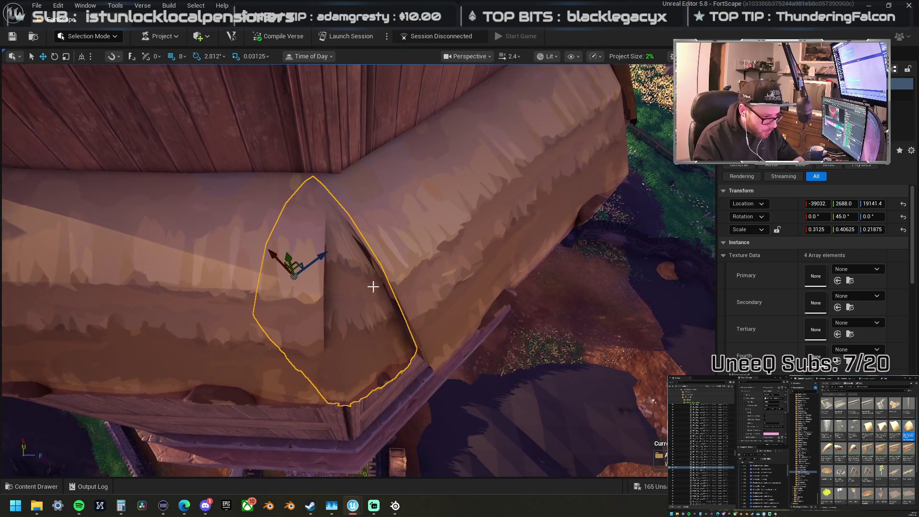
drag(276, 258, 292, 267)
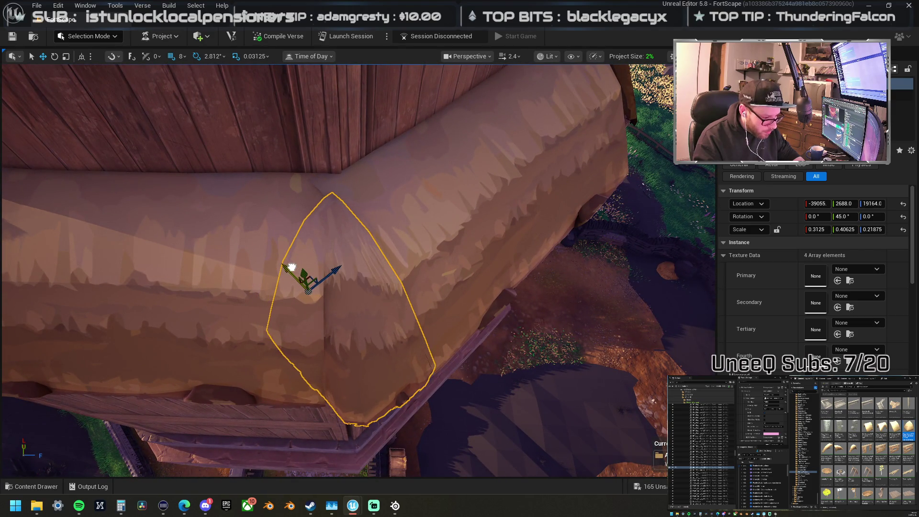
scroll(358, 306, down, 5)
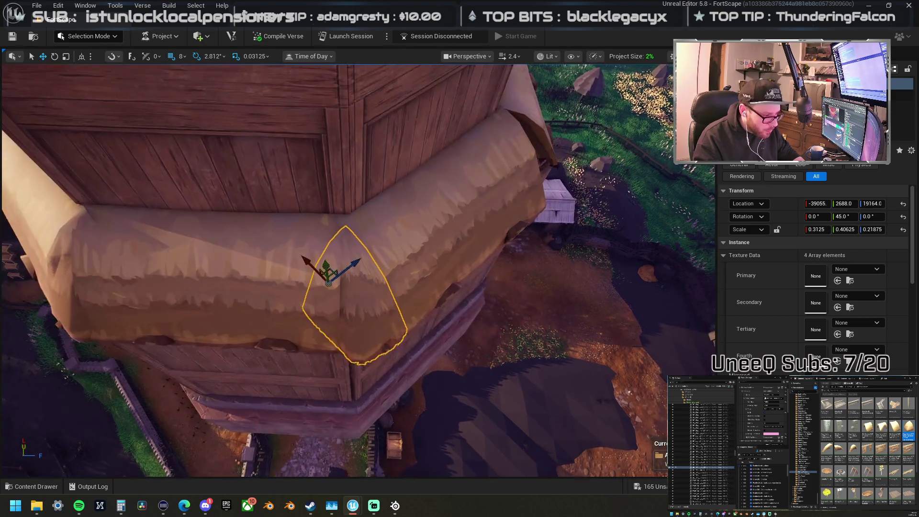
Step: Enlarge the front thatch section slightly in width and depth
click(326, 304)
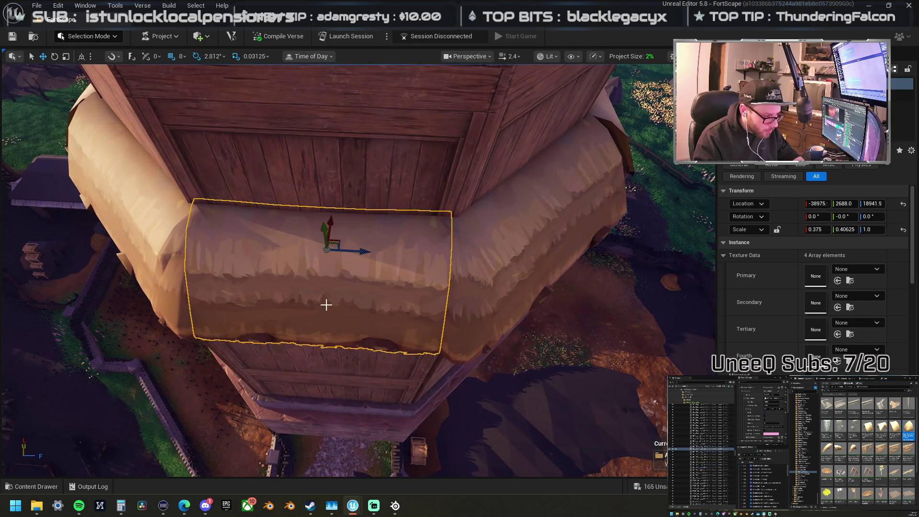
drag(349, 263, 350, 251)
drag(382, 194, 385, 193)
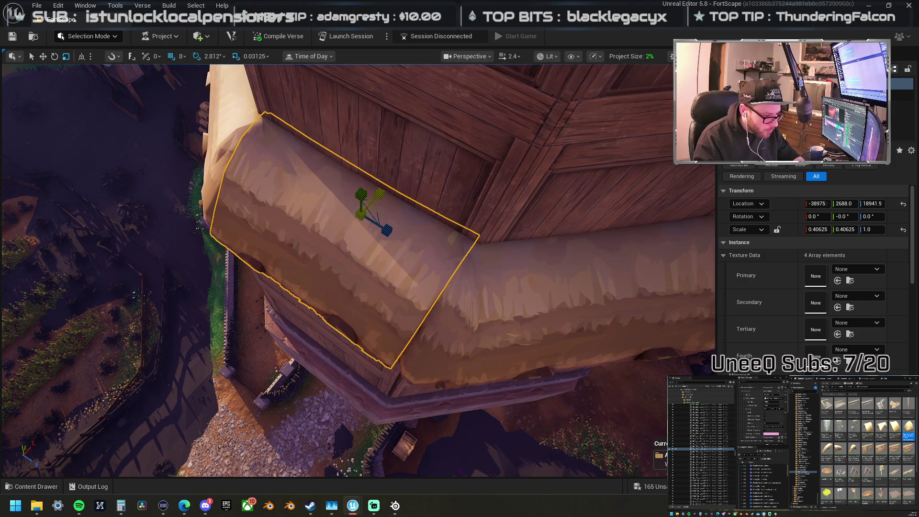
drag(387, 230, 385, 230)
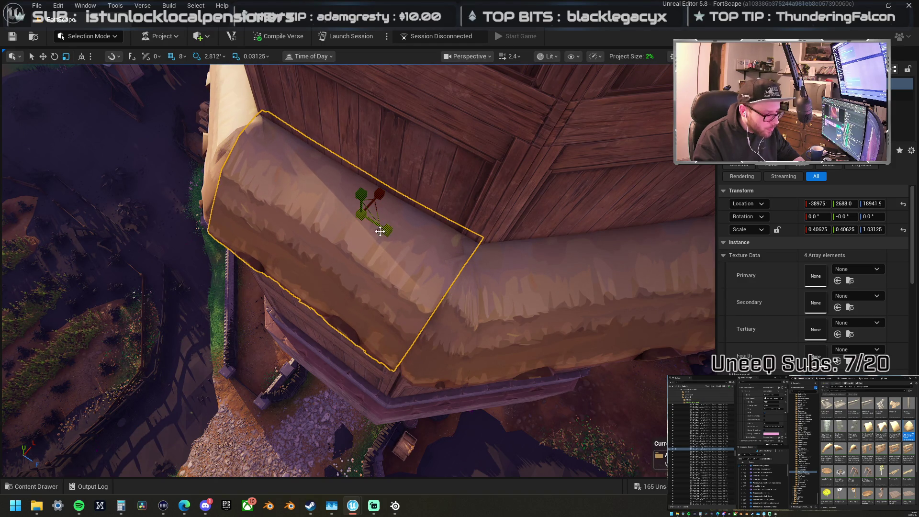
Step: Reposition and resize the corner thatch piece, undoing the trial changes
click(417, 366)
key(f)
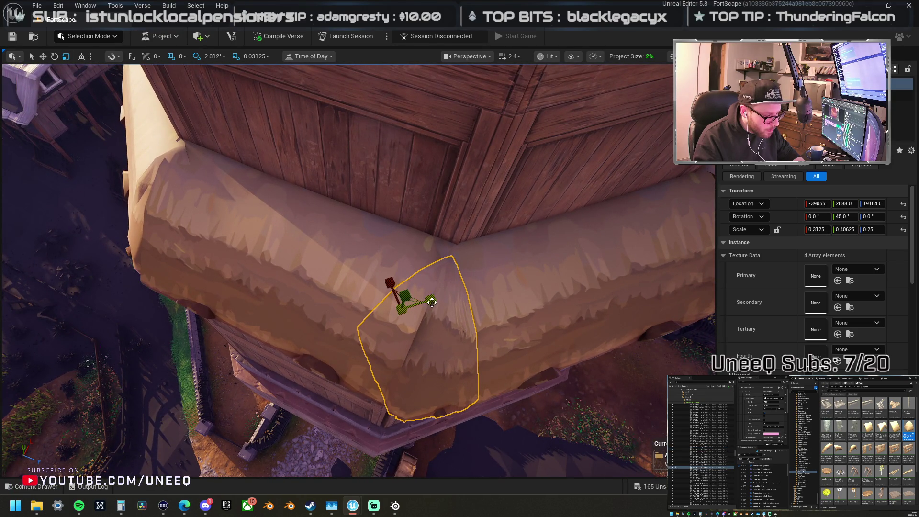
drag(432, 301, 430, 300)
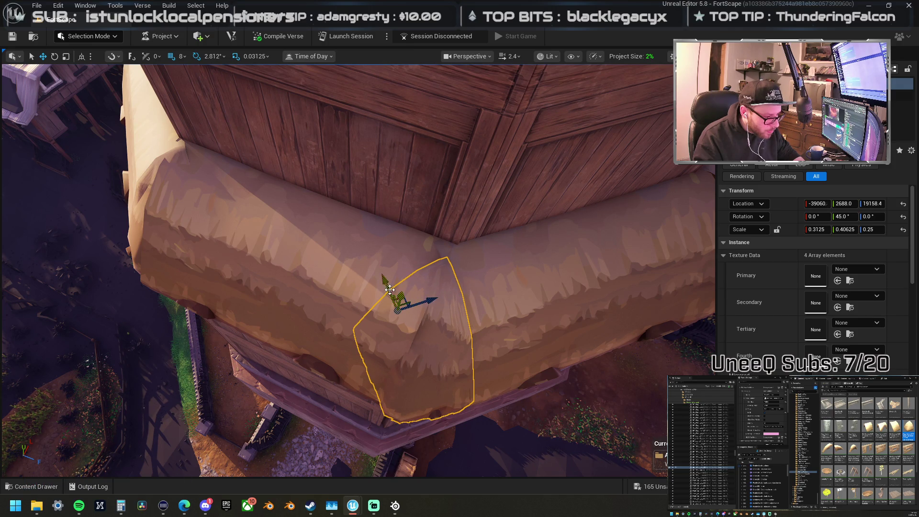
drag(390, 289, 201, 287)
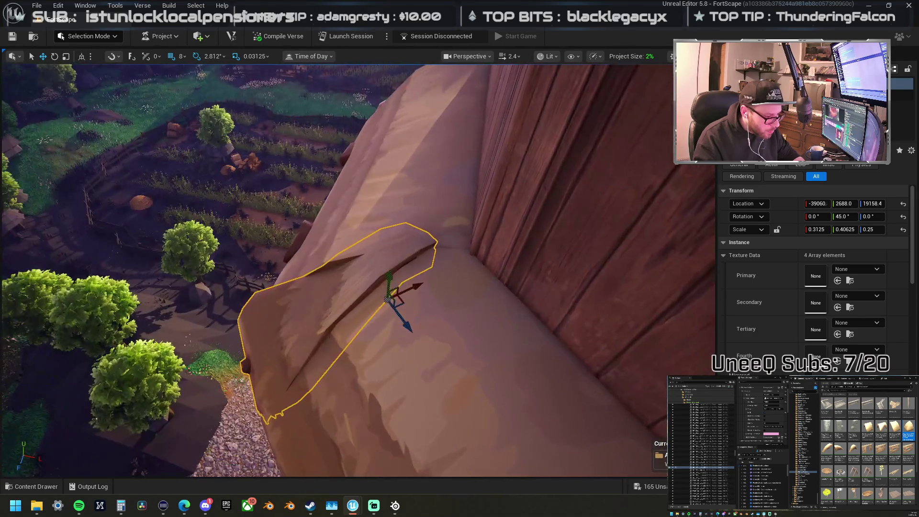
mouse_move(412, 288)
mouse_down()
mouse_move(438, 284)
mouse_move(401, 283)
mouse_move(400, 244)
mouse_move(392, 311)
mouse_up()
key(r)
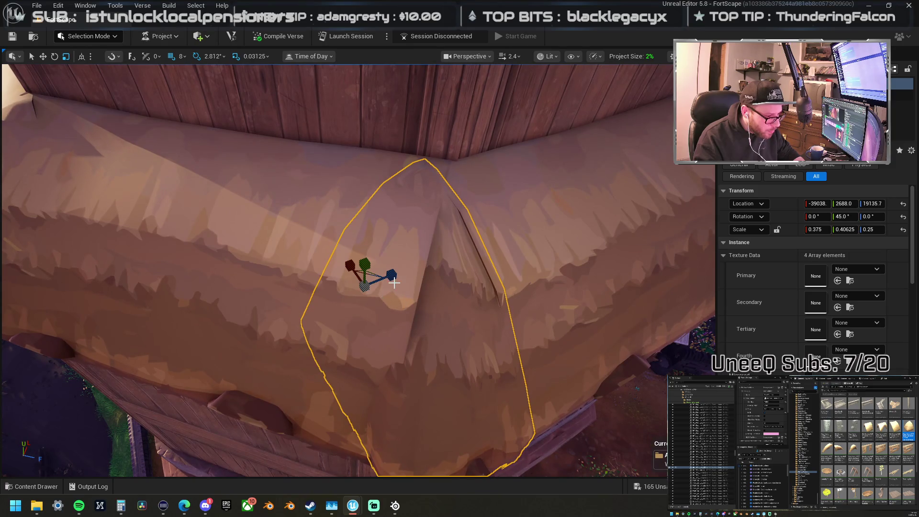
drag(396, 275, 392, 274)
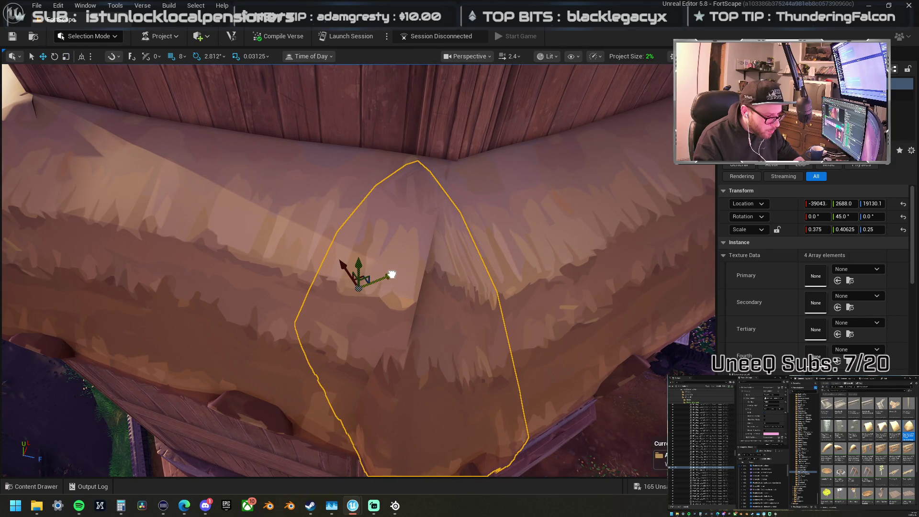
key(ctrl+z)
key(ctrl+z)
key(ctrl+z)
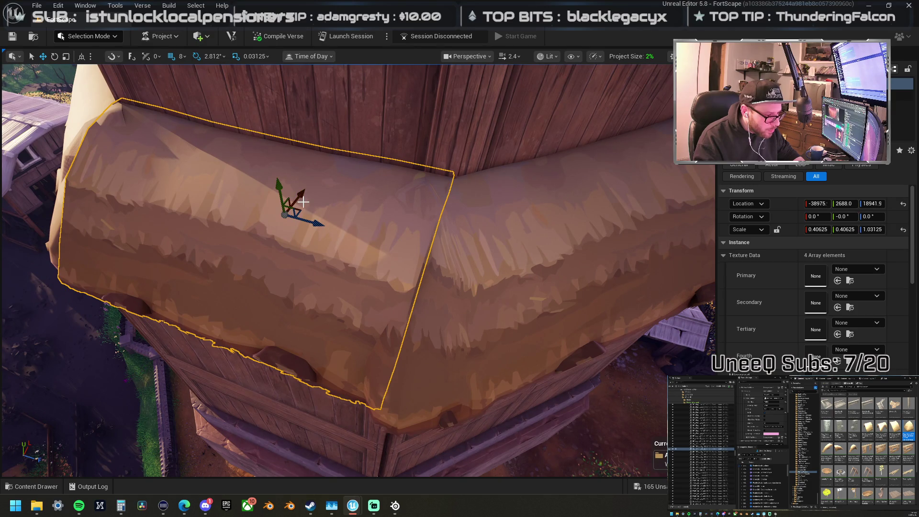
mouse_move(303, 201)
mouse_down()
mouse_move(398, 169)
mouse_move(361, 197)
mouse_up()
key(ctrl+z)
key(ctrl+z)
key(ctrl+z)
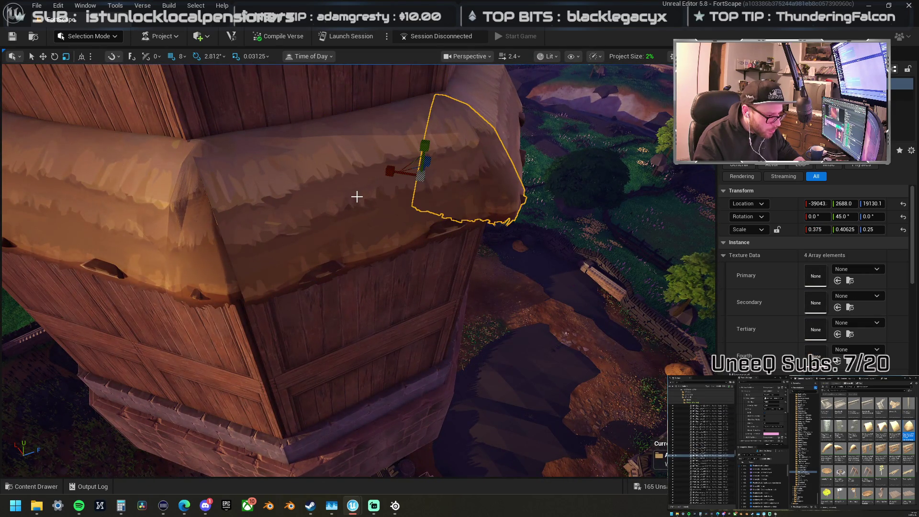
drag(361, 198, 431, 211)
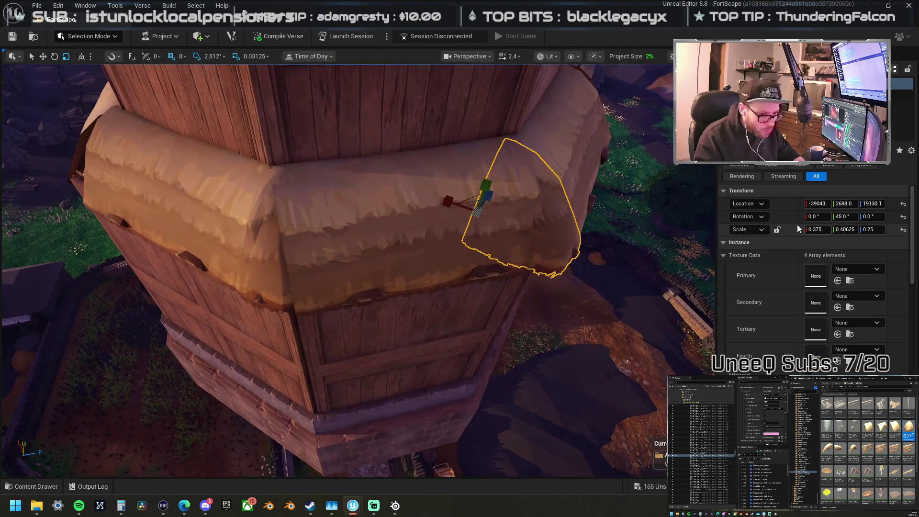
Step: Flip the left corner thatch piece by setting its Scale Z to -0.25
click(274, 243)
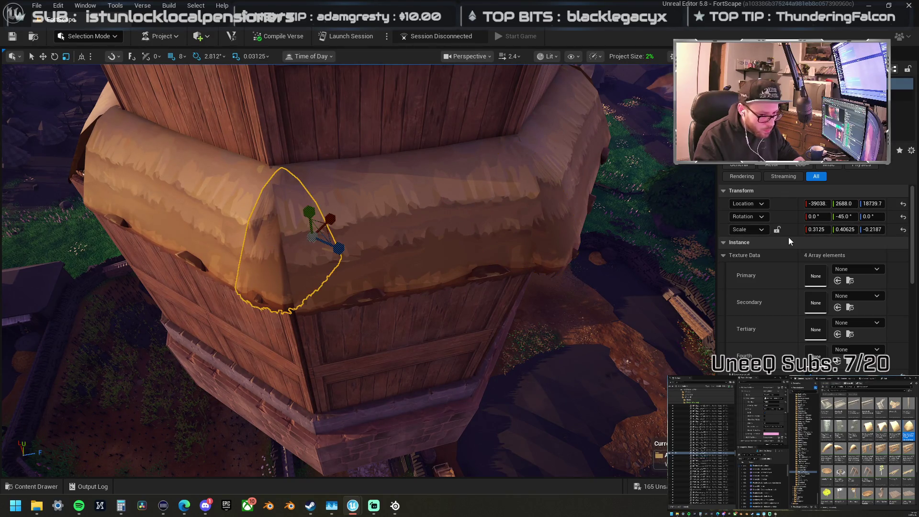
key(ctrl+z)
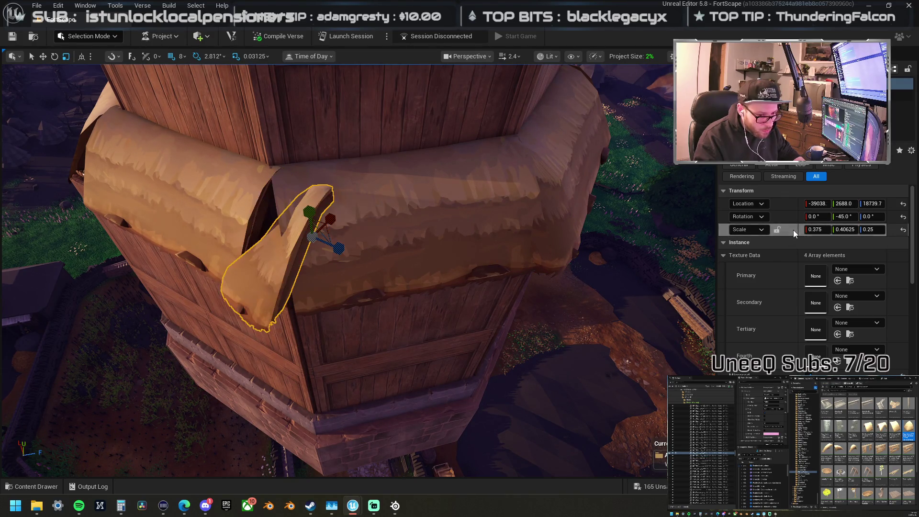
drag(364, 259, 422, 268)
scroll(359, 271, down, 3)
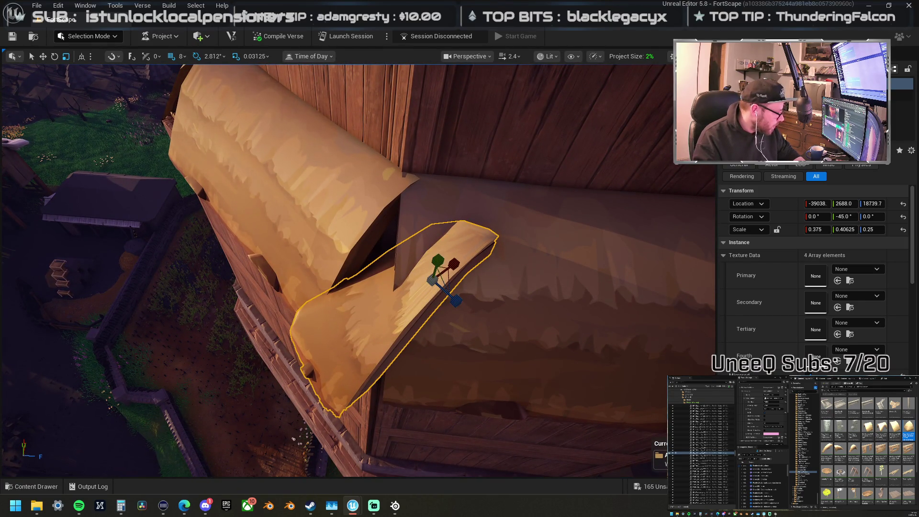
scroll(609, 374, up, 3)
scroll(609, 374, down, 3)
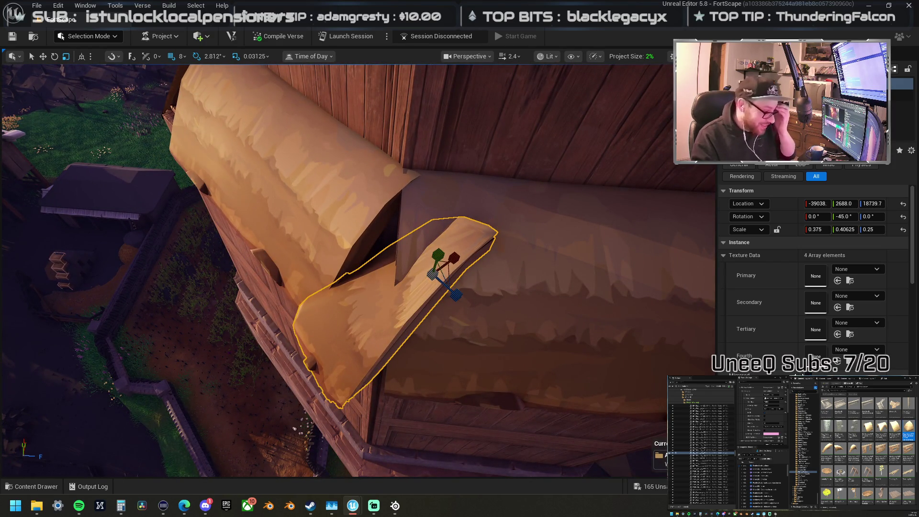
text(-0.25)
key(Return)
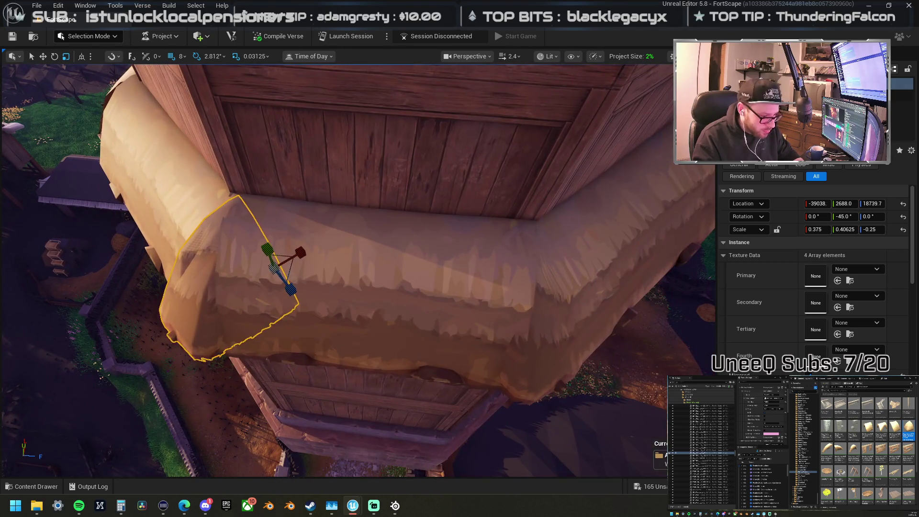
click(442, 282)
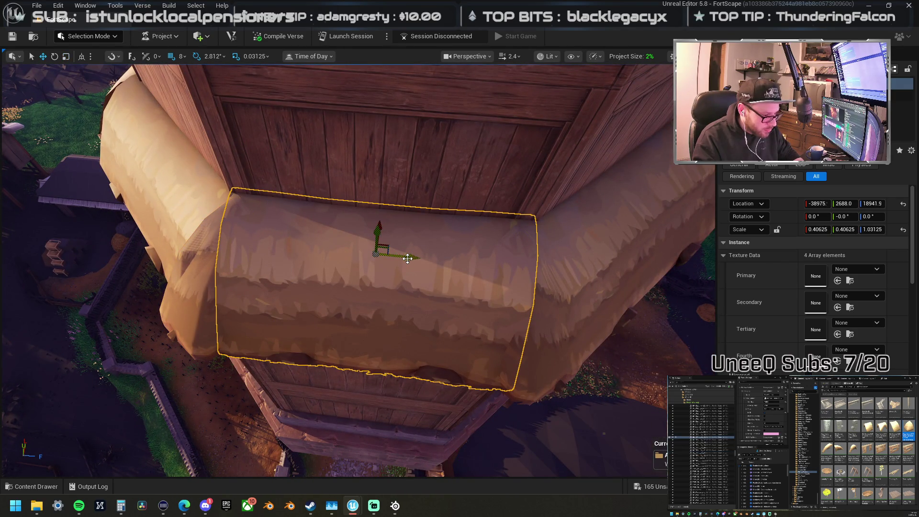
Step: Lower the front thatch section slightly, save the project, and undo the mirrored left corner piece
drag(410, 259, 406, 256)
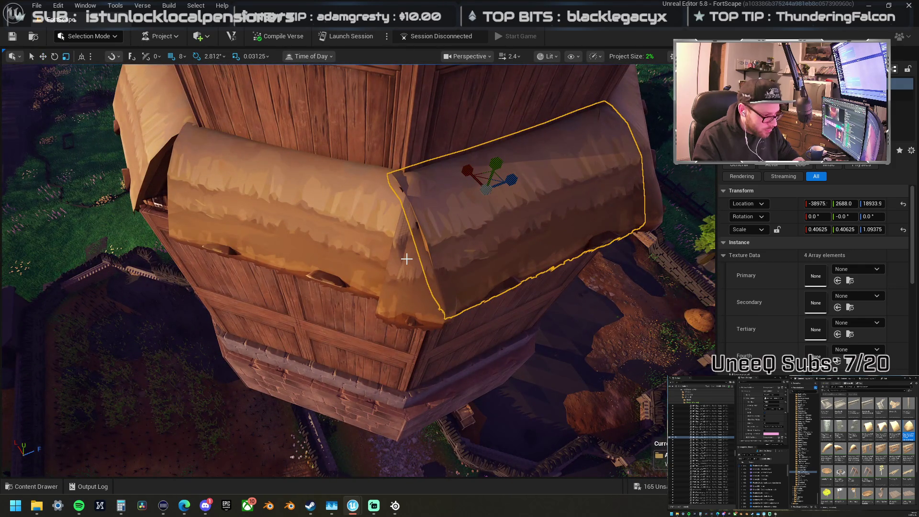
key(ctrl+s)
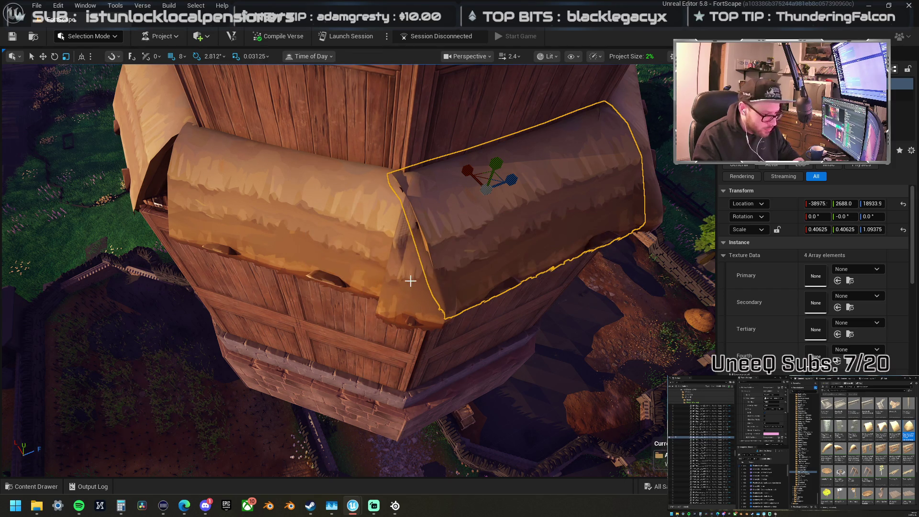
click(410, 281)
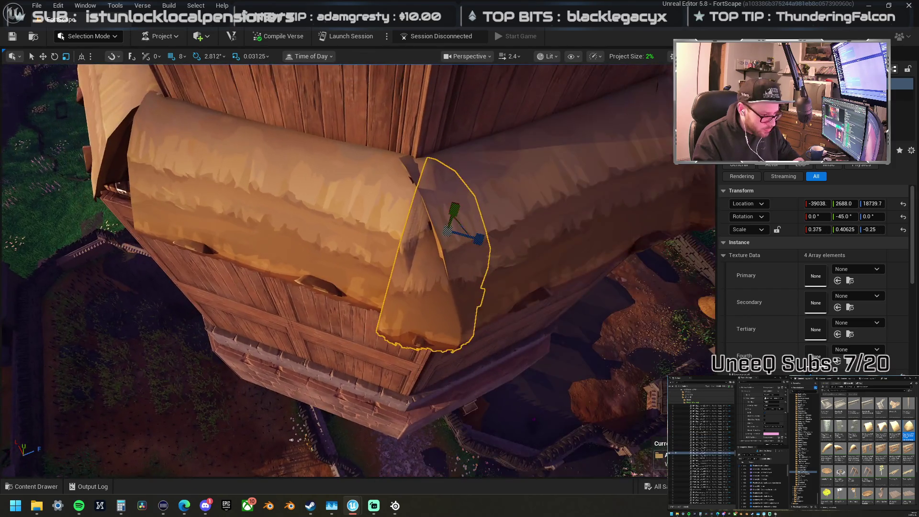
drag(410, 281, 360, 285)
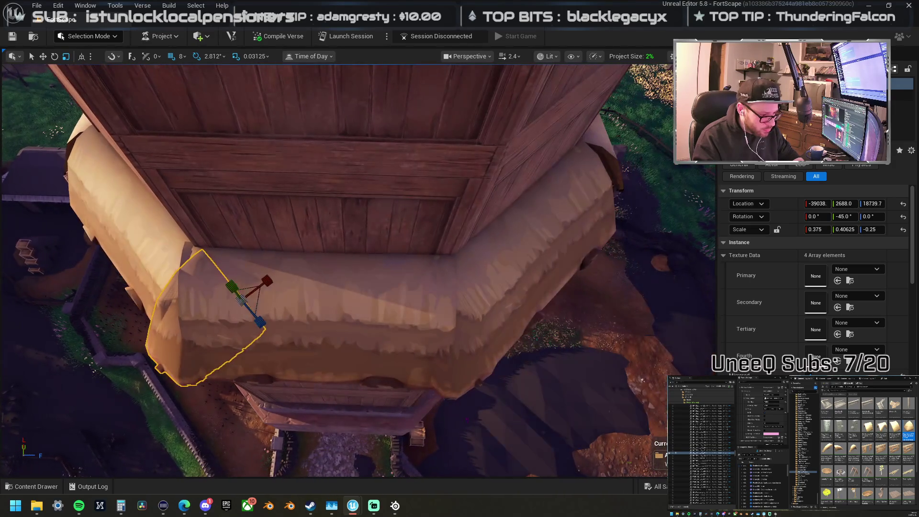
key(ctrl+z)
key(ctrl+z)
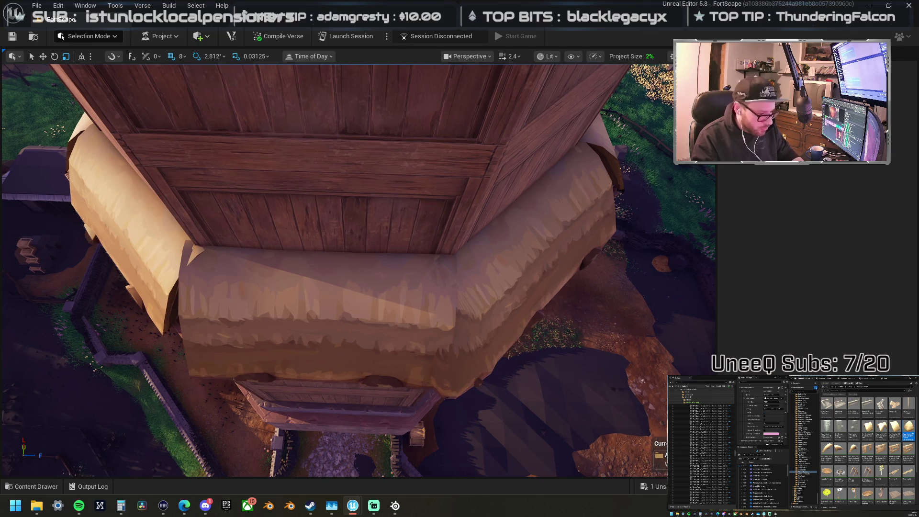
mouse_move(499, 282)
mouse_down()
mouse_move(470, 283)
mouse_move(499, 282)
mouse_up()
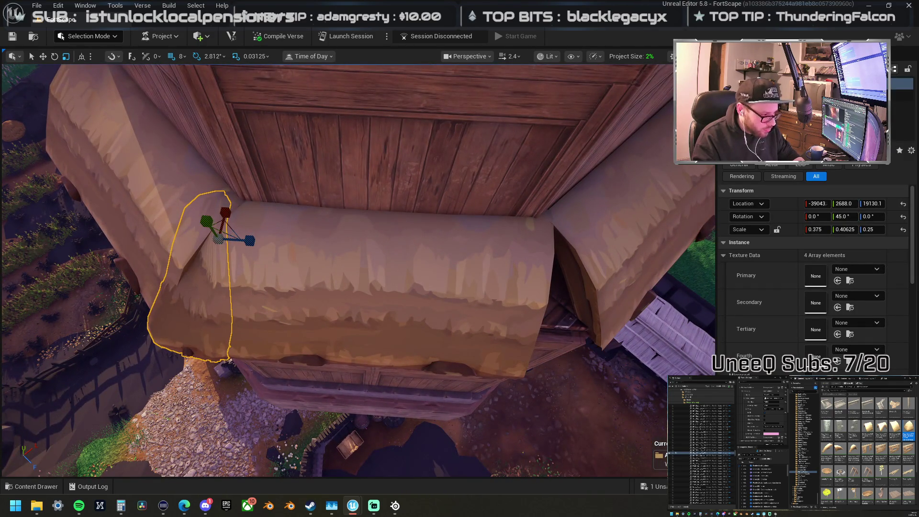
Step: Slide the large left thatch section right and select both corner thatch pieces
click(225, 220)
mouse_move(228, 148)
mouse_down()
mouse_move(289, 136)
mouse_move(462, 167)
mouse_move(462, 196)
mouse_move(493, 213)
mouse_move(257, 200)
mouse_up()
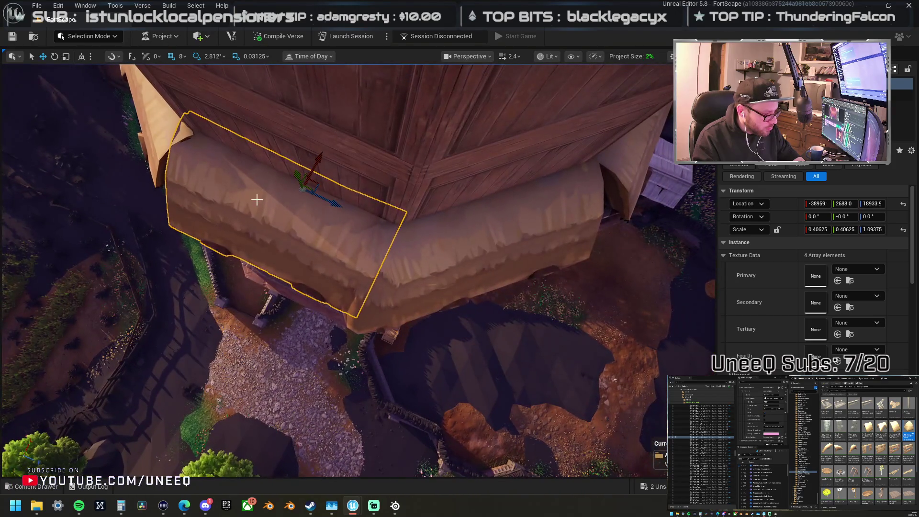
click(368, 309)
mouse_move(368, 310)
mouse_down()
mouse_move(370, 231)
mouse_move(263, 238)
mouse_up()
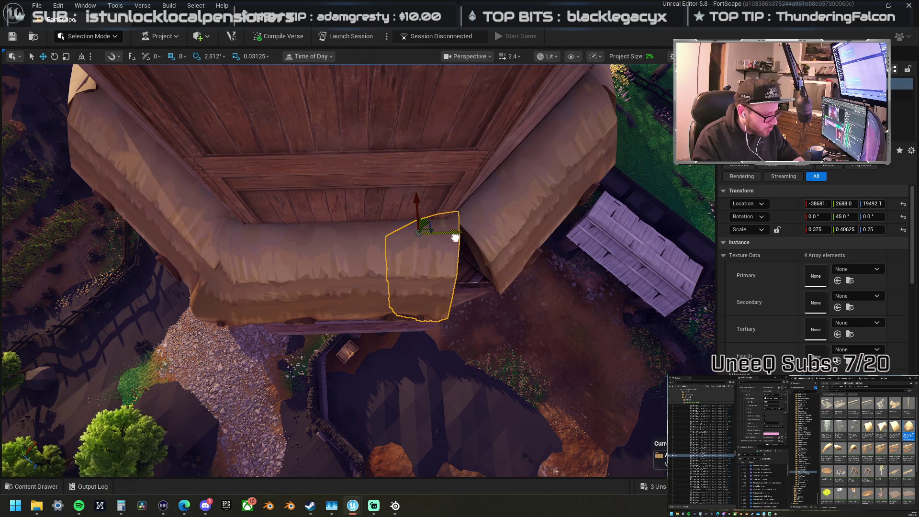
drag(456, 237, 455, 237)
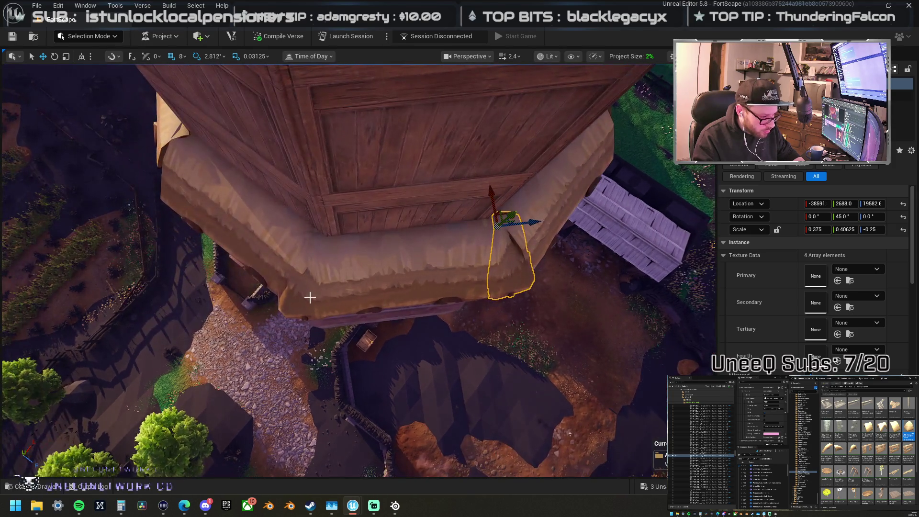
ctrl+click(308, 310)
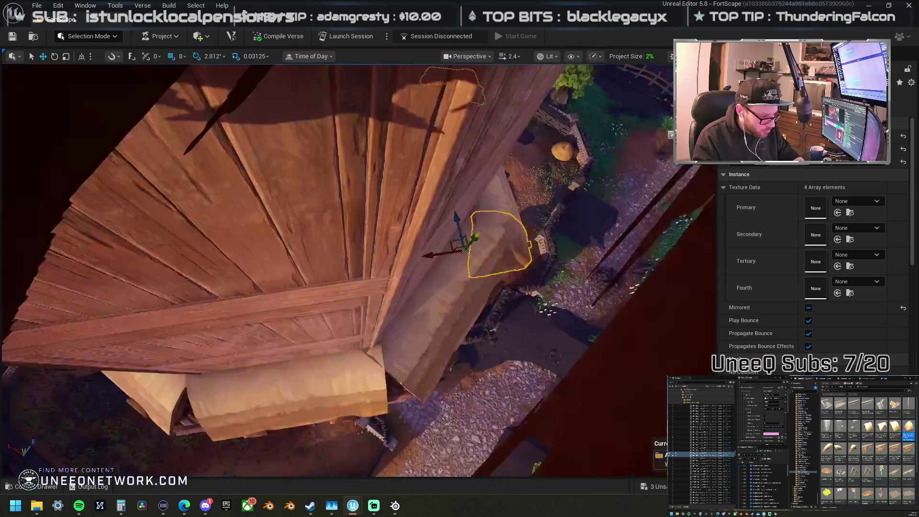
Step: Rotate the right thatch cap about 101° and the left cap vertical, then raise both up the tower
mouse_move(594, 251)
mouse_down()
mouse_move(260, 311)
mouse_move(178, 313)
mouse_move(254, 322)
mouse_up()
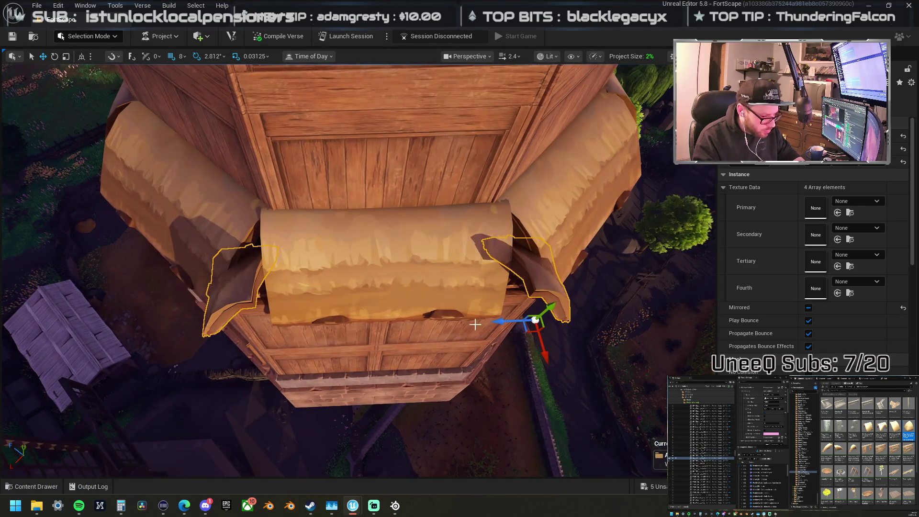
click(538, 274)
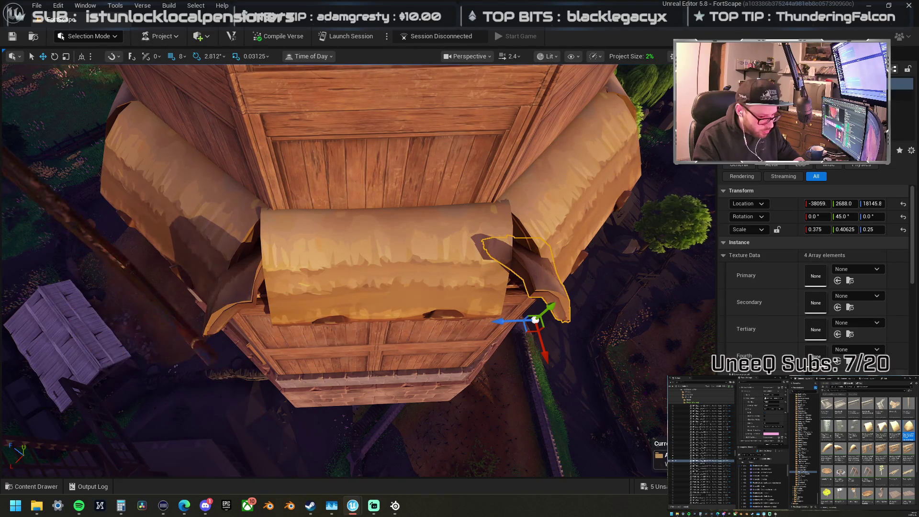
key(e)
mouse_move(558, 335)
mouse_down()
mouse_move(538, 379)
mouse_move(565, 376)
mouse_move(596, 302)
mouse_up()
click(246, 290)
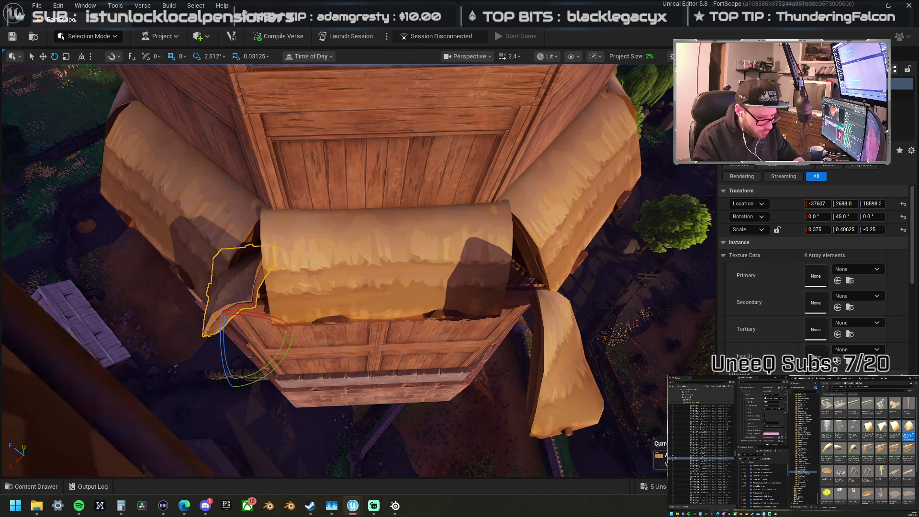
mouse_move(287, 344)
mouse_down()
mouse_move(261, 378)
mouse_move(300, 330)
mouse_up()
ctrl+click(570, 379)
key(w)
drag(556, 335, 489, 206)
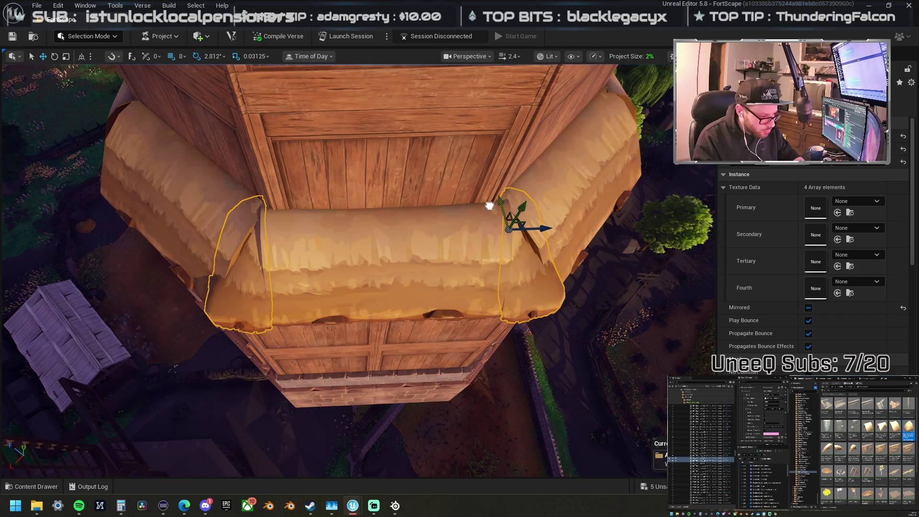
Step: Delete the middle thatch piece and pick the next thatch cap to adjust
click(476, 254)
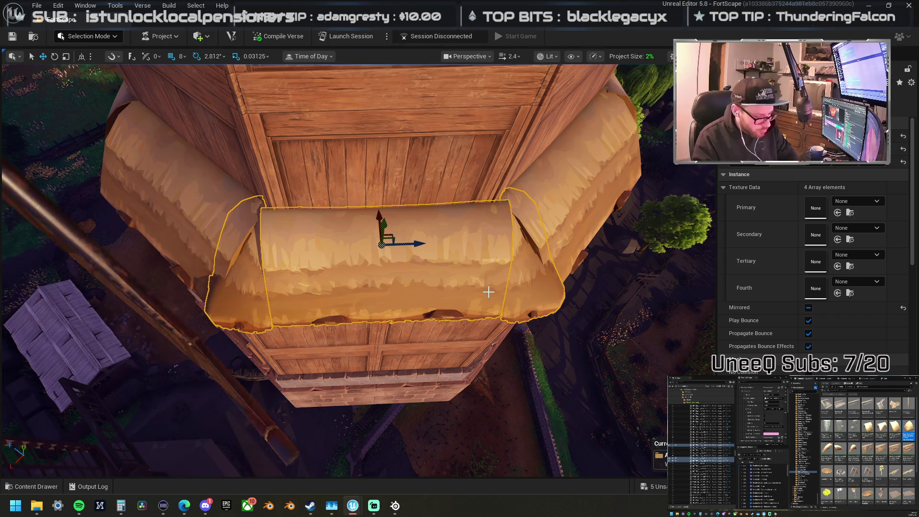
key(Delete)
drag(446, 293, 424, 263)
click(425, 263)
click(498, 261)
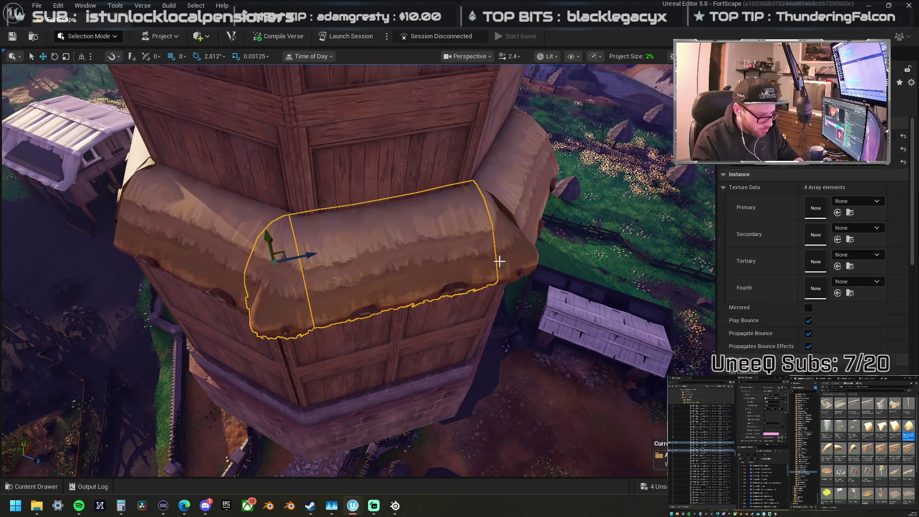
click(445, 257)
Step: Rotate the chosen thatch cap to fit around the tower corner
key(f)
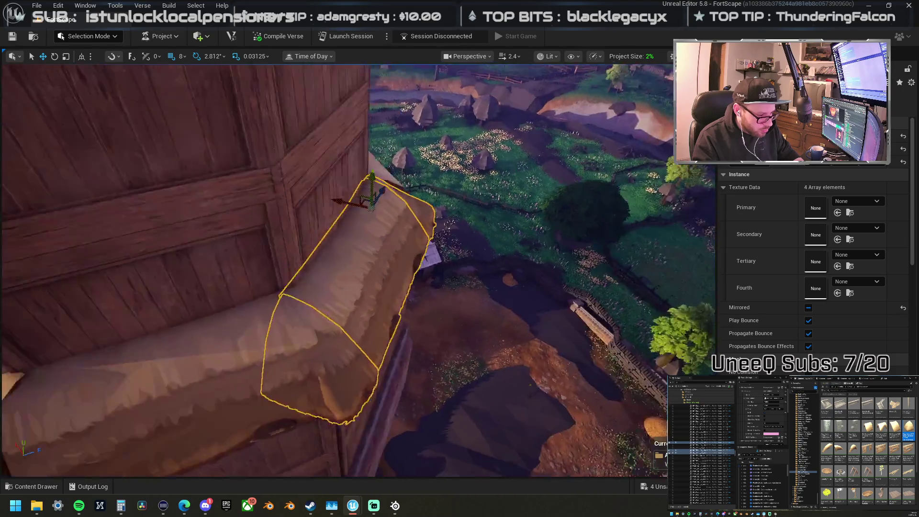
drag(531, 238, 532, 238)
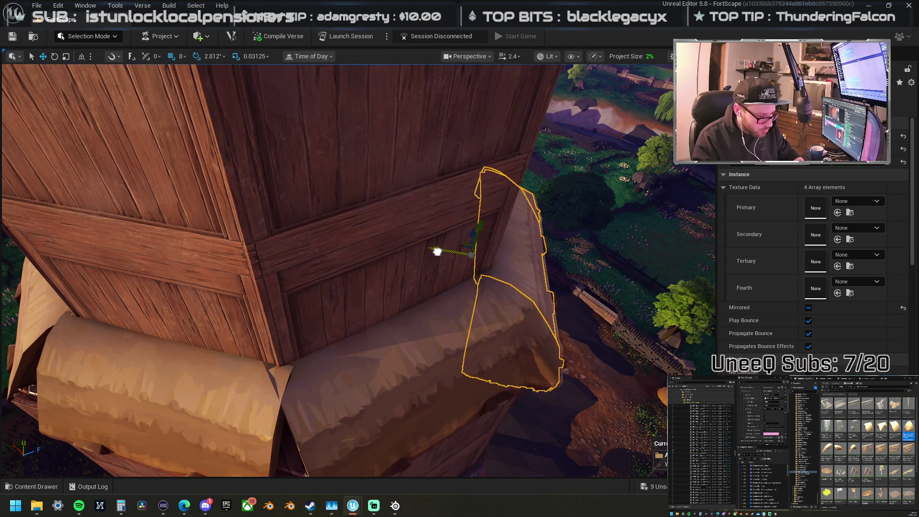
drag(437, 252, 356, 244)
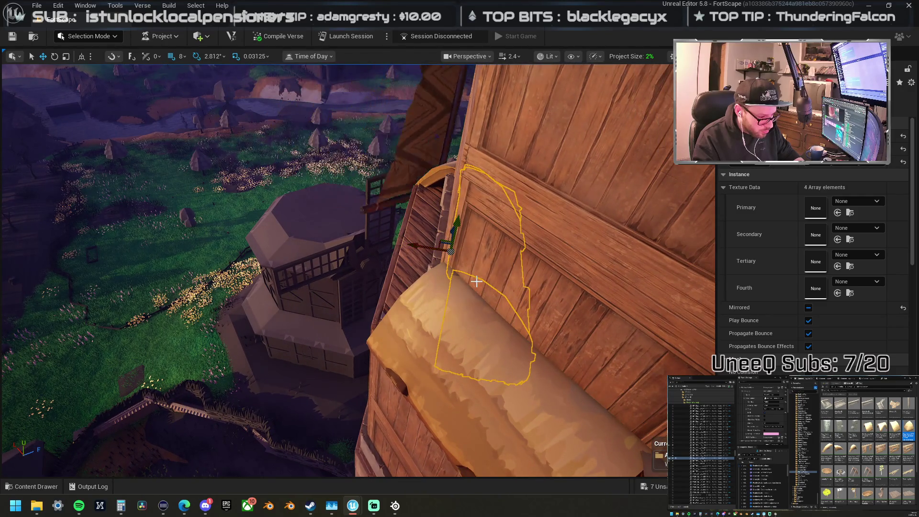
mouse_move(417, 274)
mouse_down()
mouse_move(396, 283)
mouse_move(422, 284)
mouse_move(359, 274)
mouse_up()
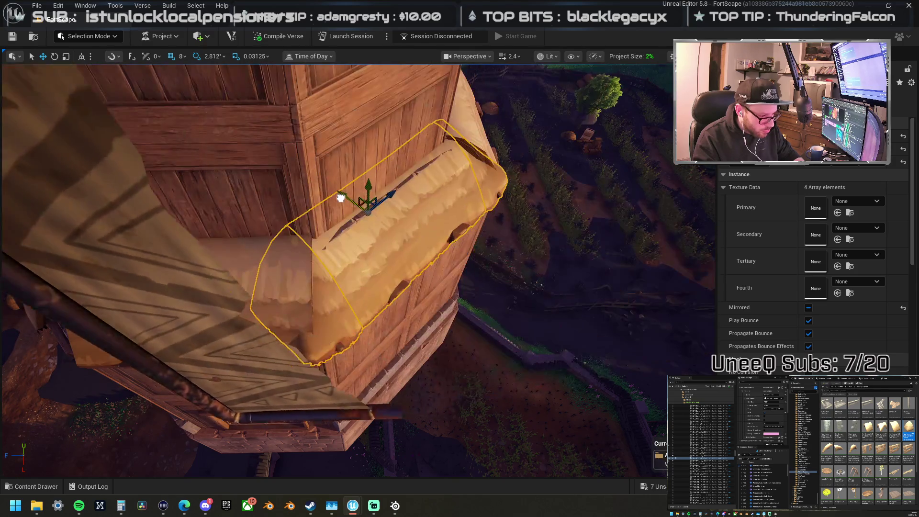
drag(344, 198, 290, 195)
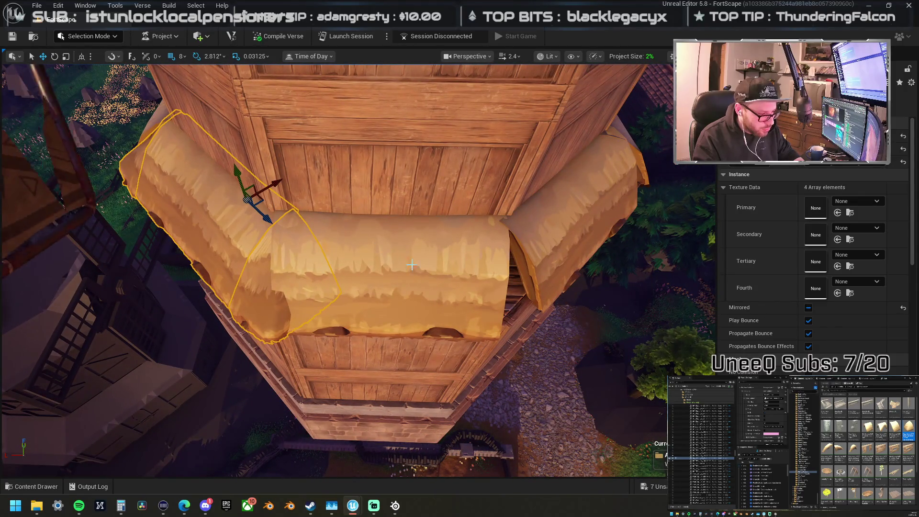
mouse_move(412, 264)
mouse_down()
mouse_move(441, 318)
mouse_move(403, 292)
mouse_move(383, 307)
mouse_move(457, 334)
mouse_move(499, 319)
mouse_up()
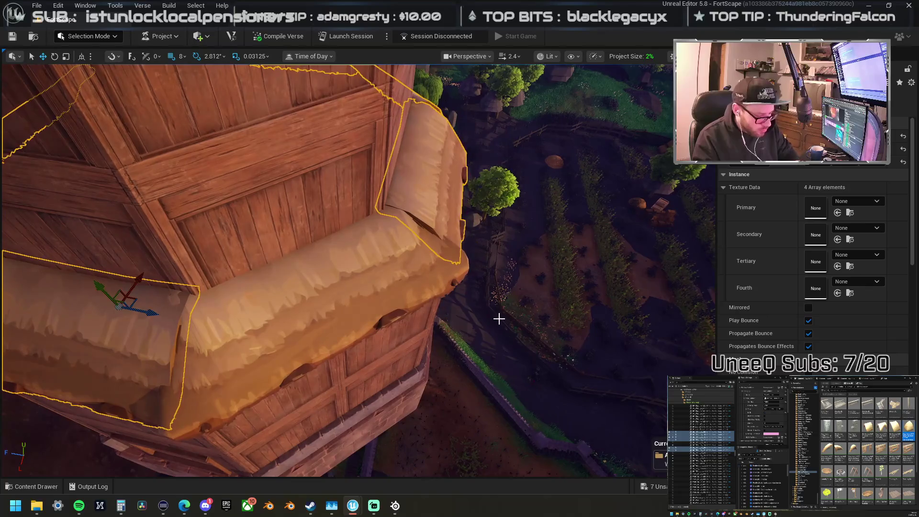
click(302, 263)
Step: Scale the thatch roll's Z down slightly to 0.90625
key(f)
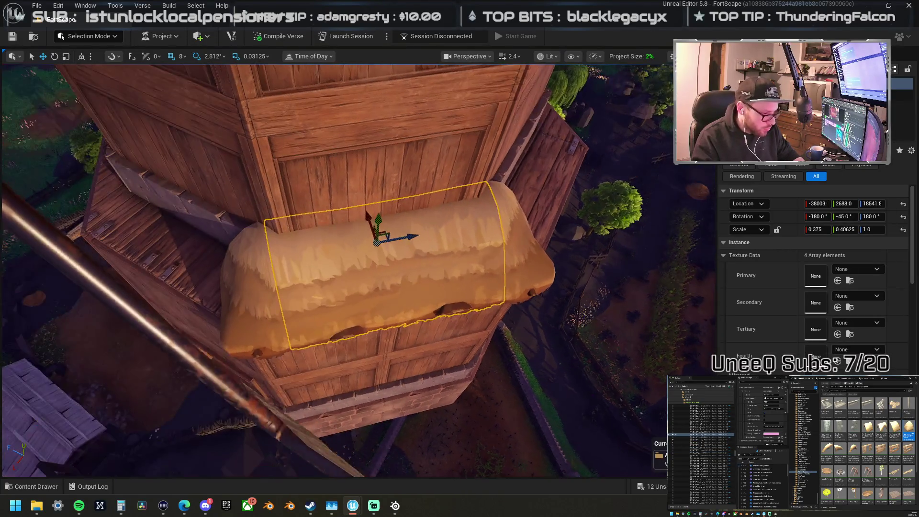
key(r)
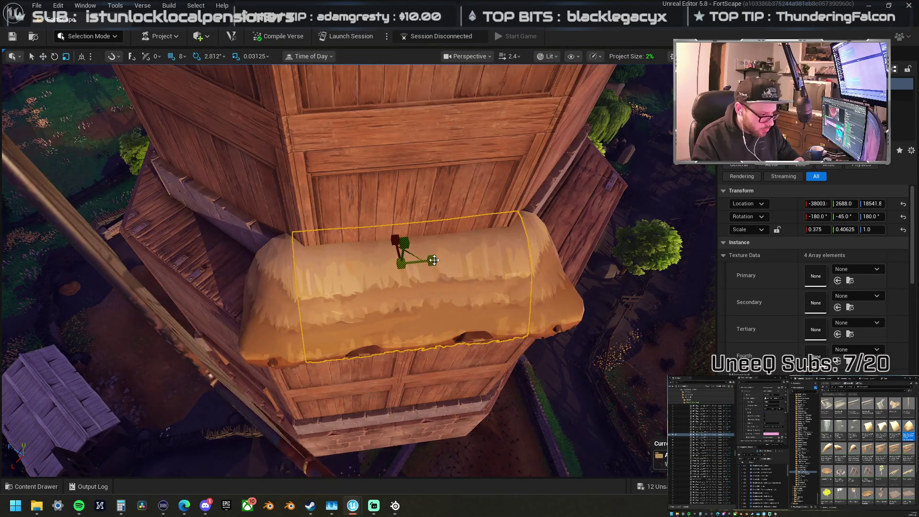
drag(434, 260, 426, 261)
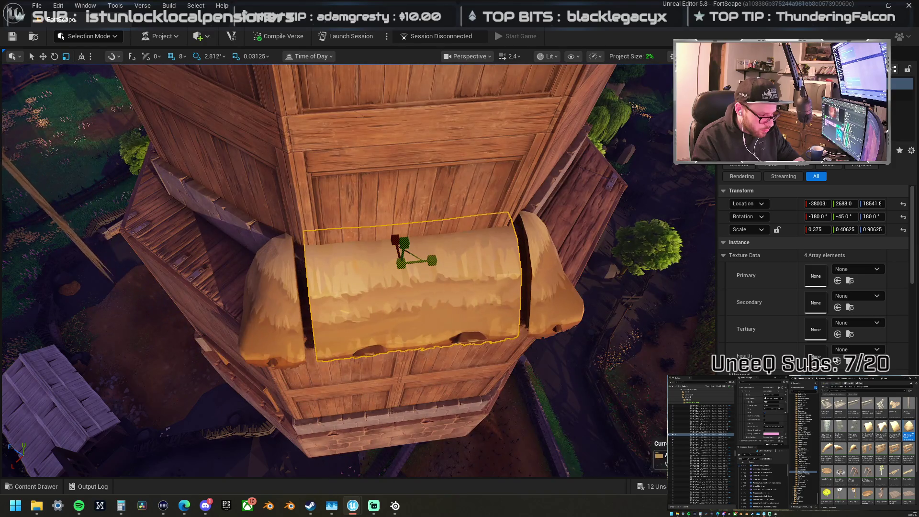
key(w)
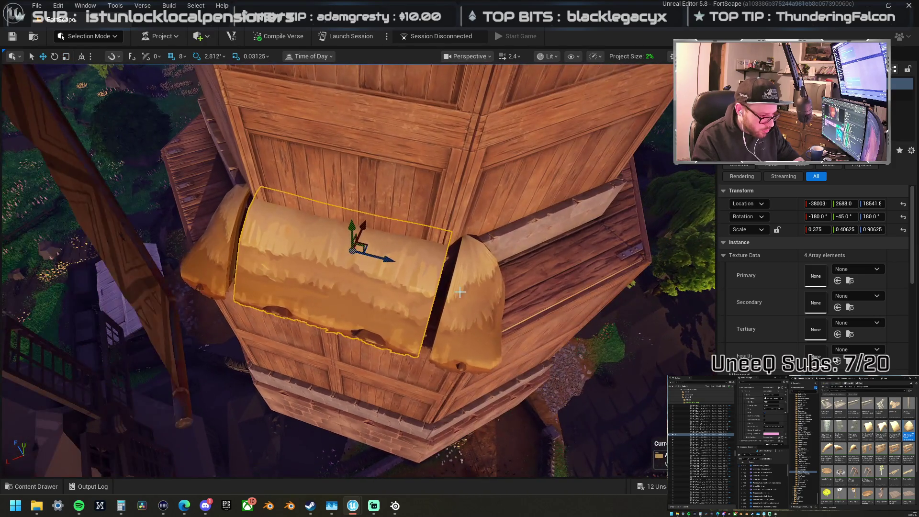
Step: Reposition the thatch end caps snugly against the shortened roll, undoing the extra copy
click(498, 294)
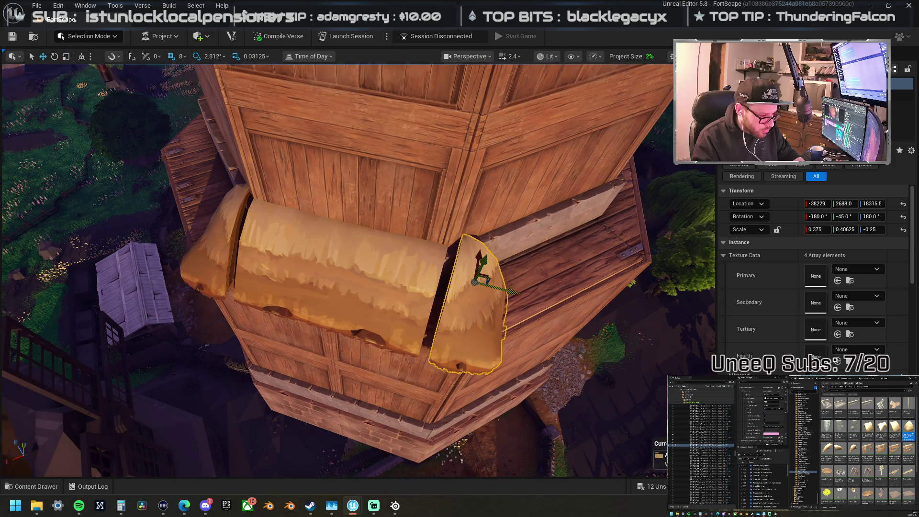
drag(513, 291, 505, 287)
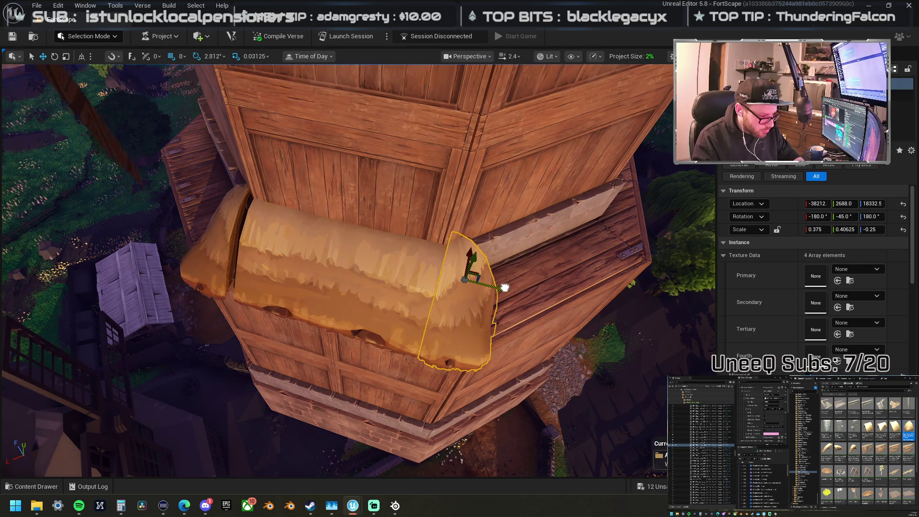
click(245, 243)
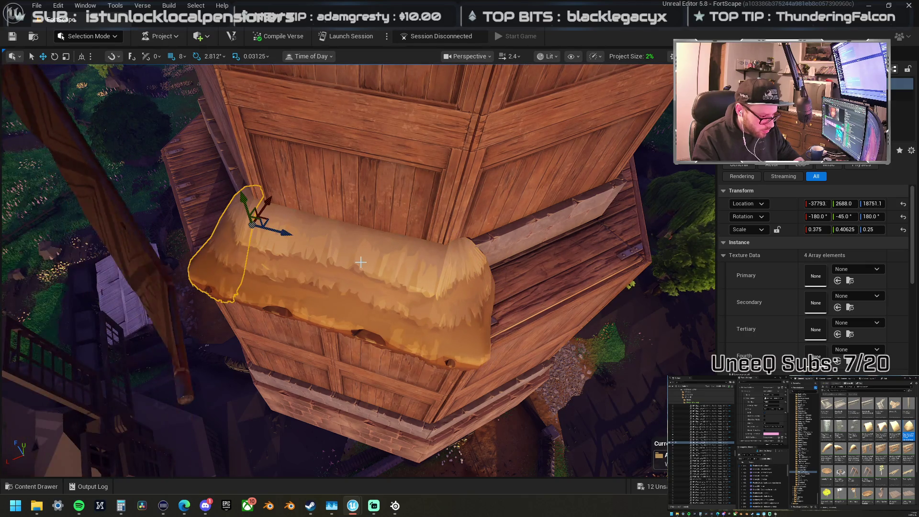
drag(387, 265, 342, 299)
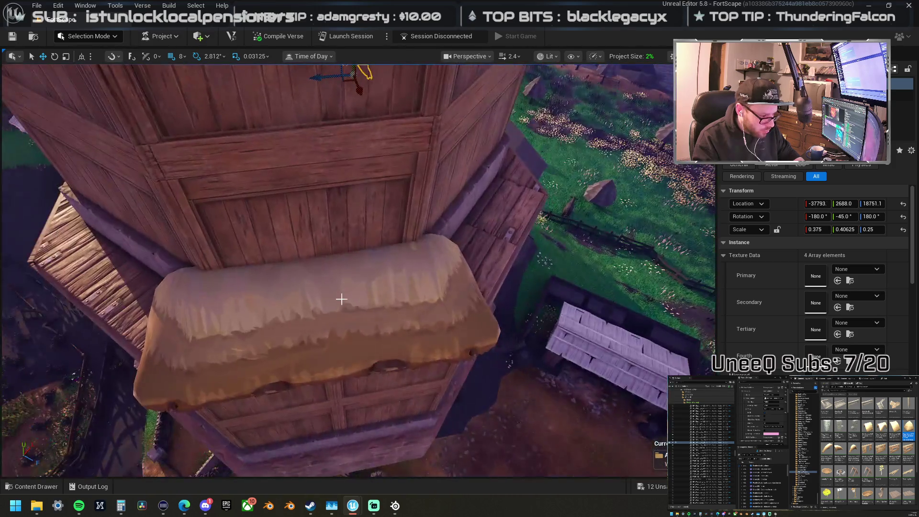
click(309, 296)
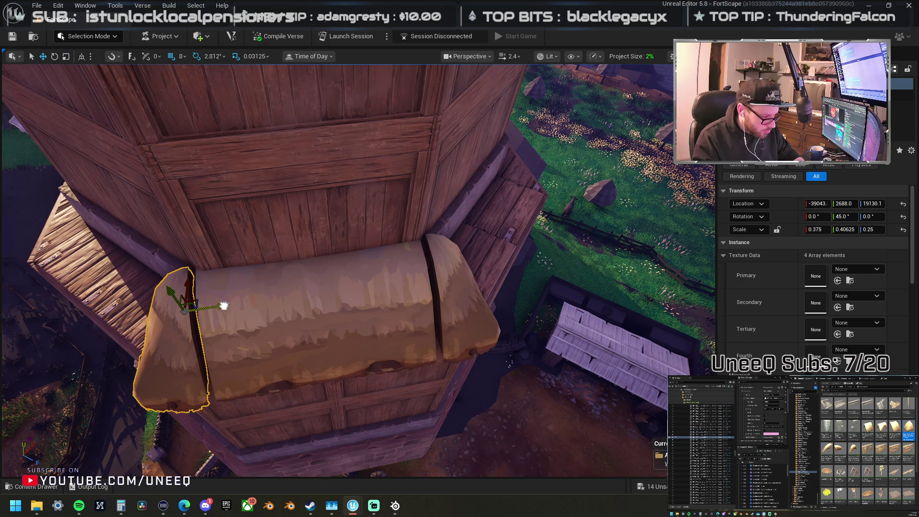
drag(231, 305, 234, 305)
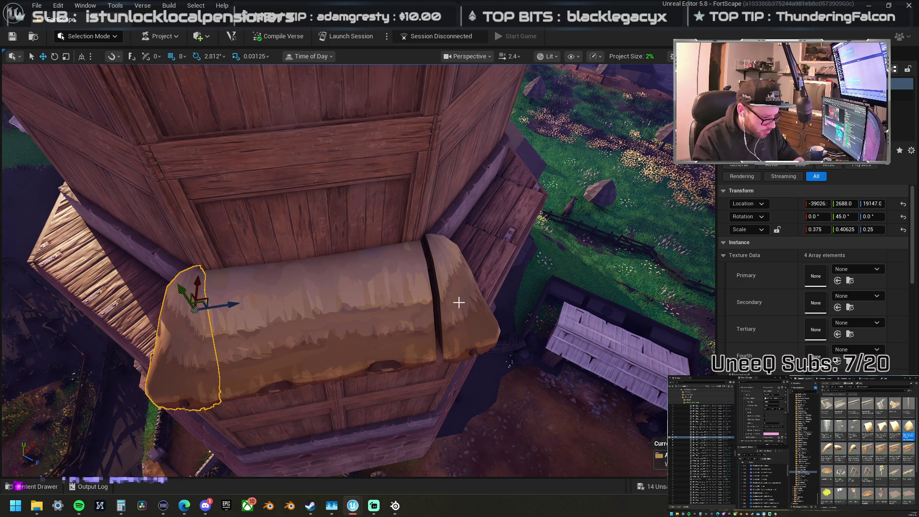
key(ctrl+z)
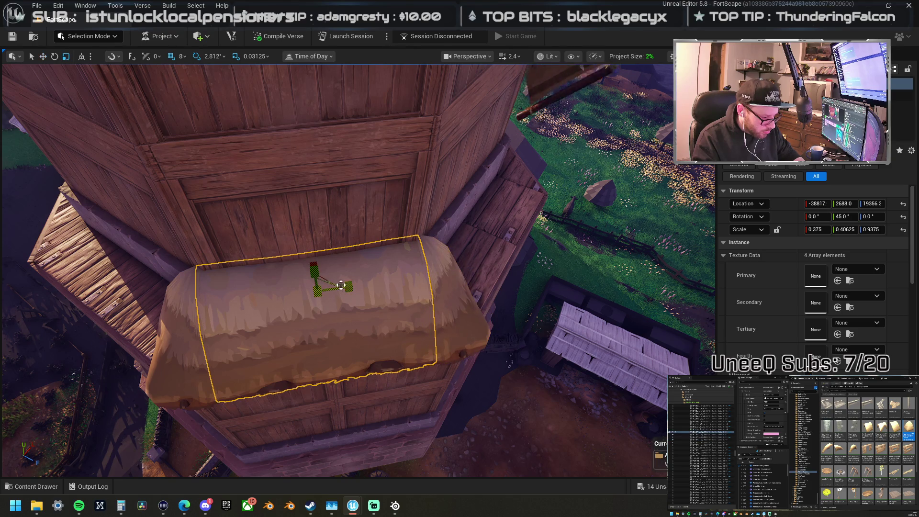
Step: Select both thatch end caps with the section and slide it lower and along the wall
click(441, 298)
ctrl+click(184, 342)
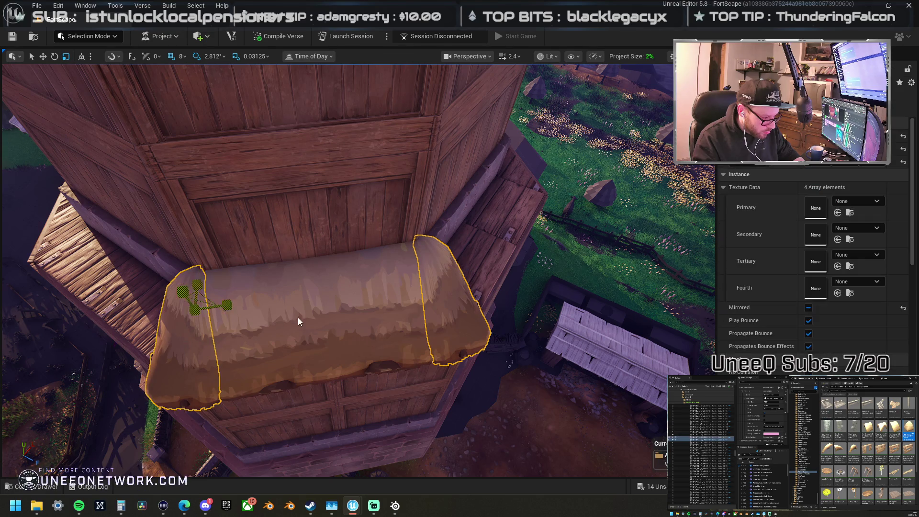
mouse_move(339, 307)
mouse_down()
mouse_move(326, 287)
mouse_move(299, 276)
mouse_move(383, 293)
mouse_move(387, 306)
mouse_move(403, 286)
mouse_up()
key(w)
drag(371, 322, 368, 301)
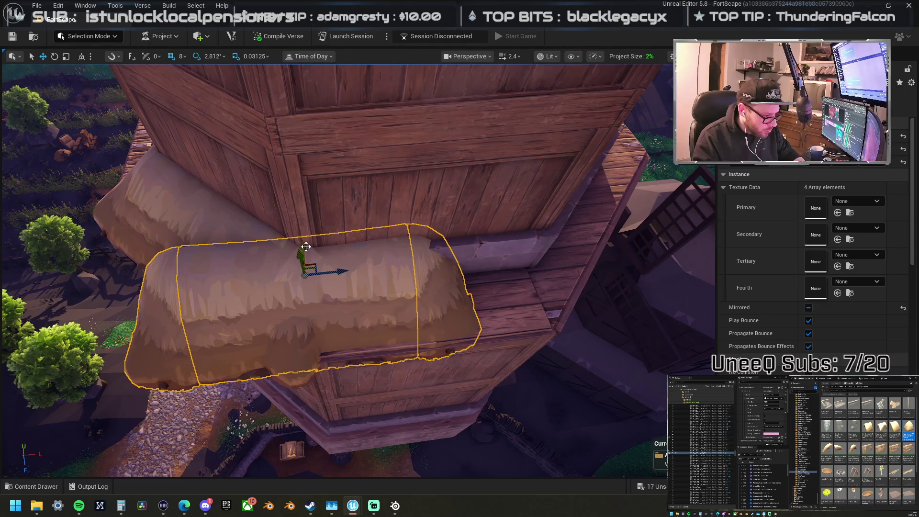
drag(306, 247, 312, 251)
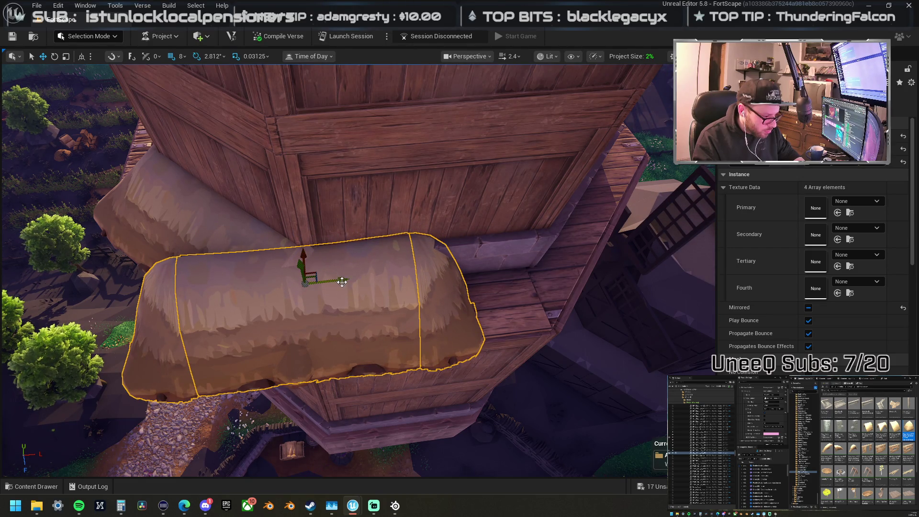
drag(342, 282, 456, 282)
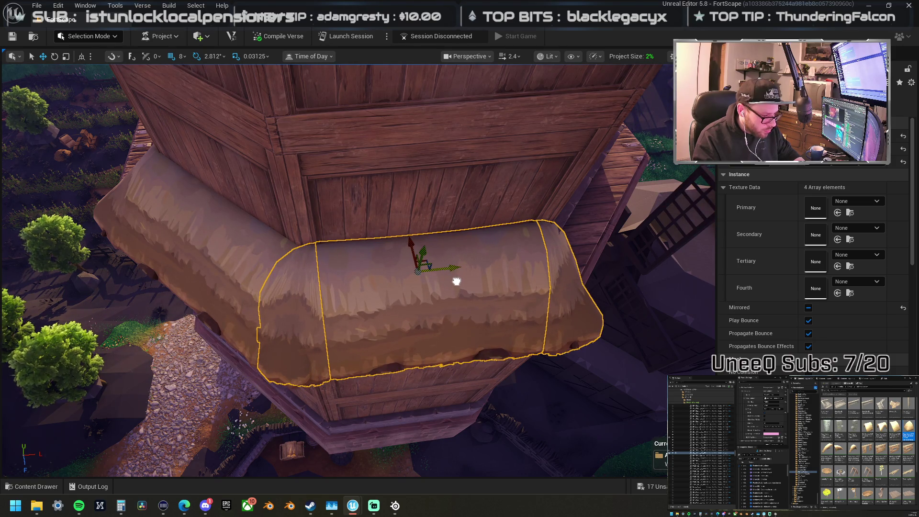
key(f)
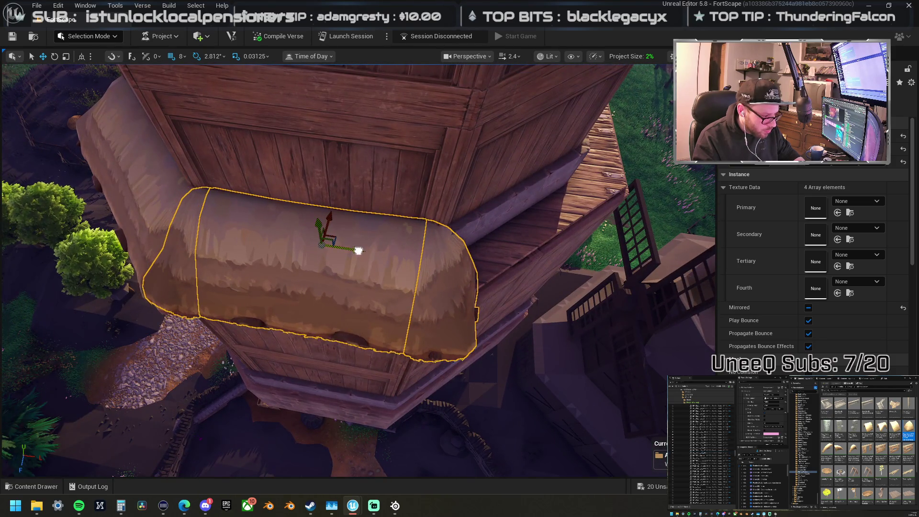
drag(359, 250, 468, 274)
Step: Angle the thatch section about 42° to follow the next tower face and settle it
drag(411, 299, 428, 350)
key(f)
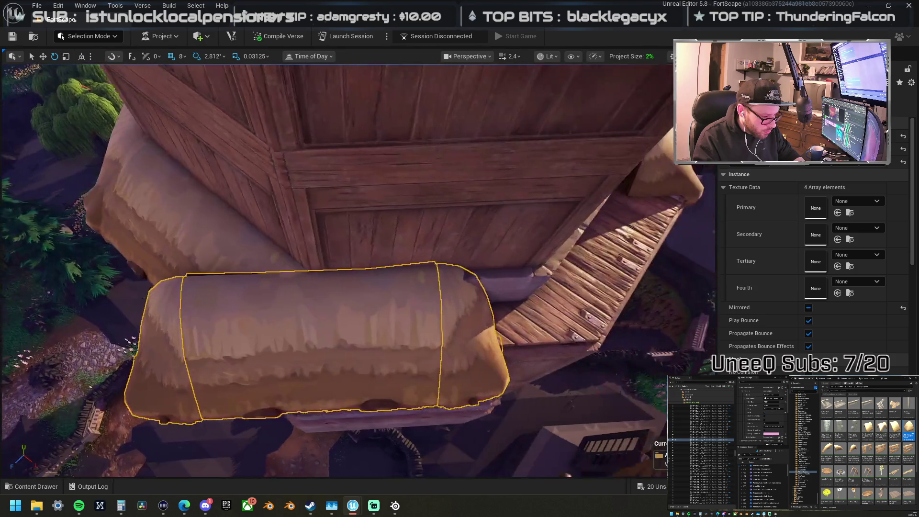
key(w)
mouse_move(347, 301)
mouse_down()
mouse_move(464, 314)
mouse_move(448, 314)
mouse_up()
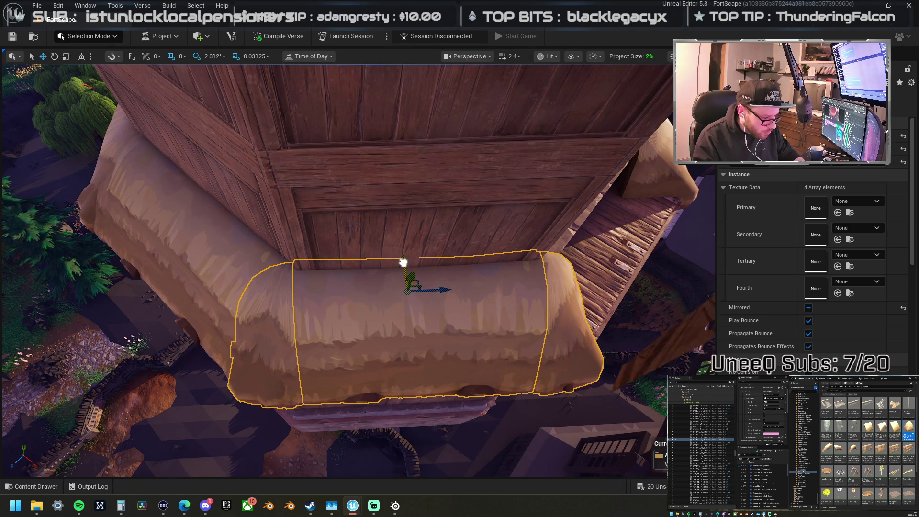
mouse_move(403, 262)
mouse_down()
mouse_move(364, 273)
mouse_move(416, 290)
mouse_up()
key(e)
drag(397, 319, 374, 290)
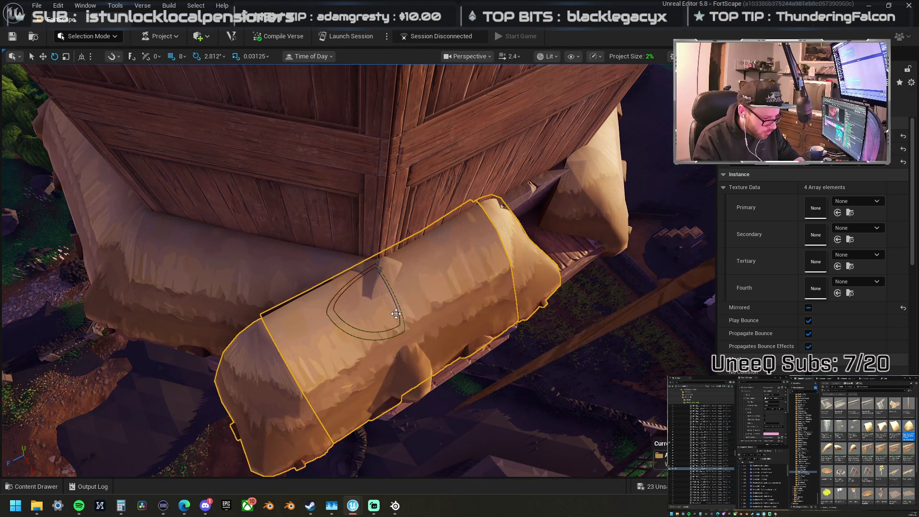
key(w)
key(f)
mouse_move(235, 253)
mouse_down()
mouse_move(352, 303)
mouse_move(424, 265)
mouse_move(432, 225)
mouse_move(404, 216)
mouse_move(411, 211)
mouse_move(422, 265)
mouse_move(205, 263)
mouse_up()
Step: Select the central and left thatch bales and slide them along X under the wooden ledge
click(205, 263)
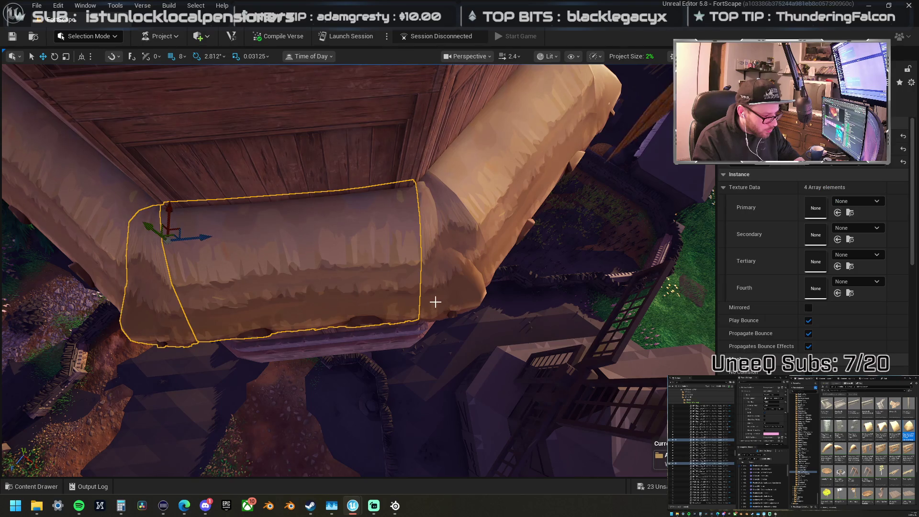
ctrl+click(435, 301)
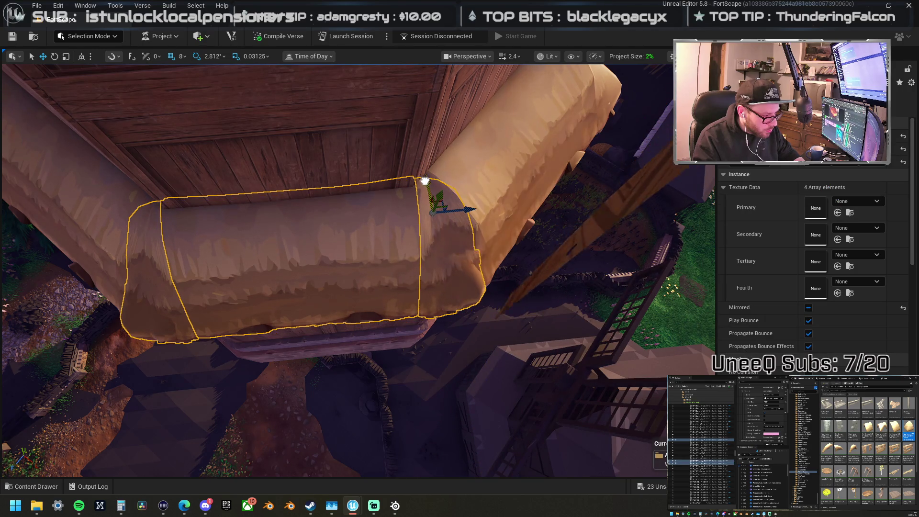
drag(415, 261, 414, 245)
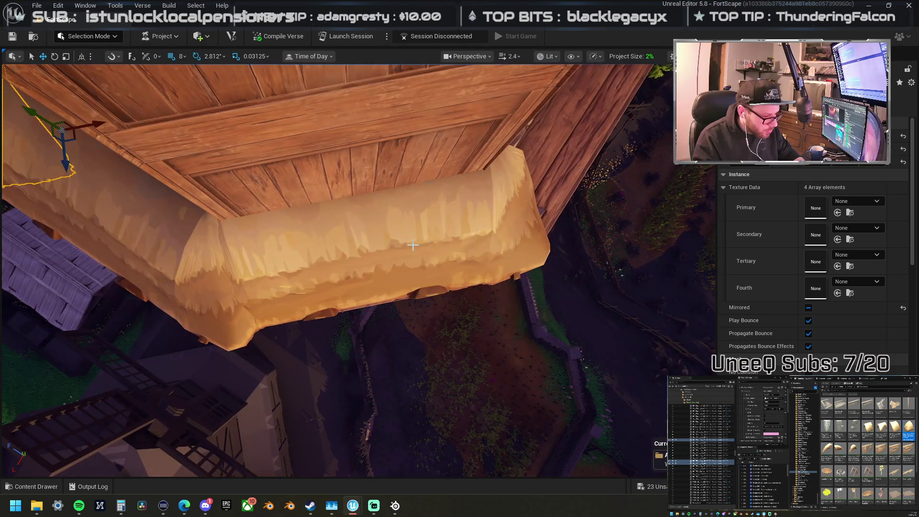
click(232, 277)
ctrl+click(236, 276)
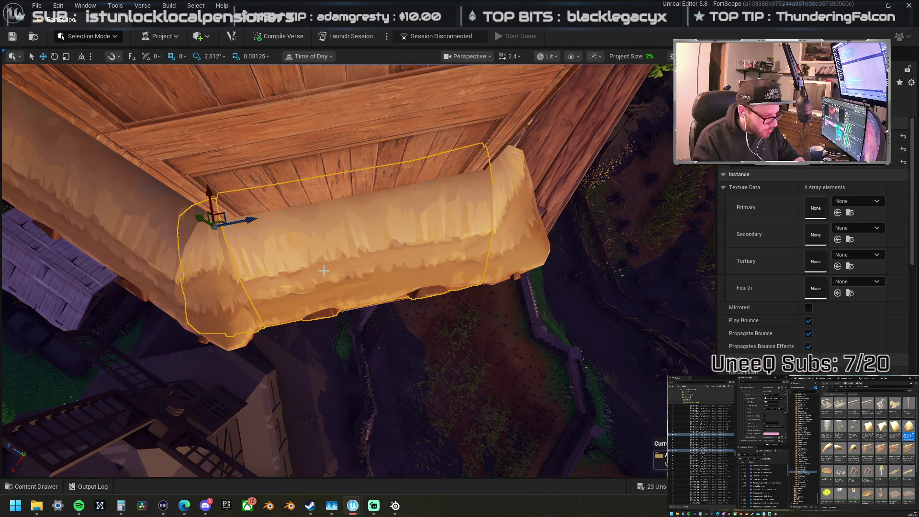
drag(482, 141, 498, 151)
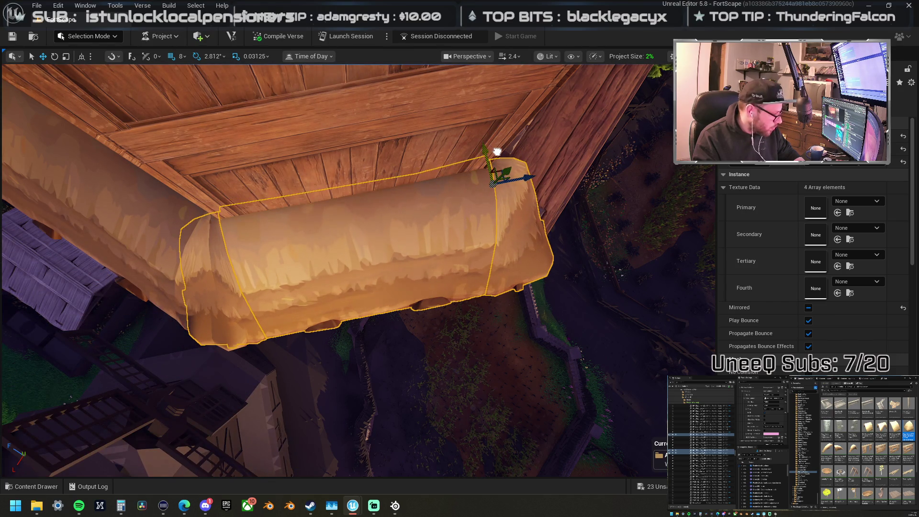
mouse_move(484, 196)
mouse_down()
mouse_move(365, 287)
mouse_move(409, 230)
mouse_move(402, 228)
mouse_up()
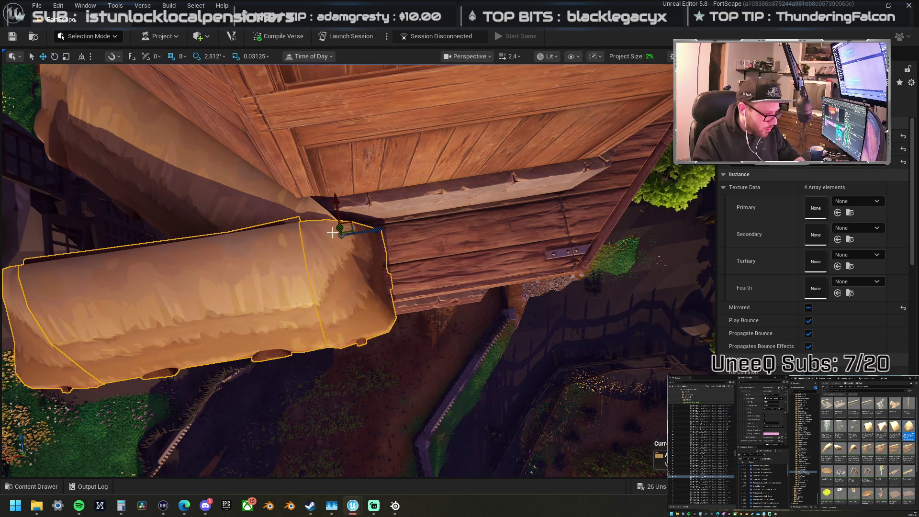
scroll(339, 191, up, 4)
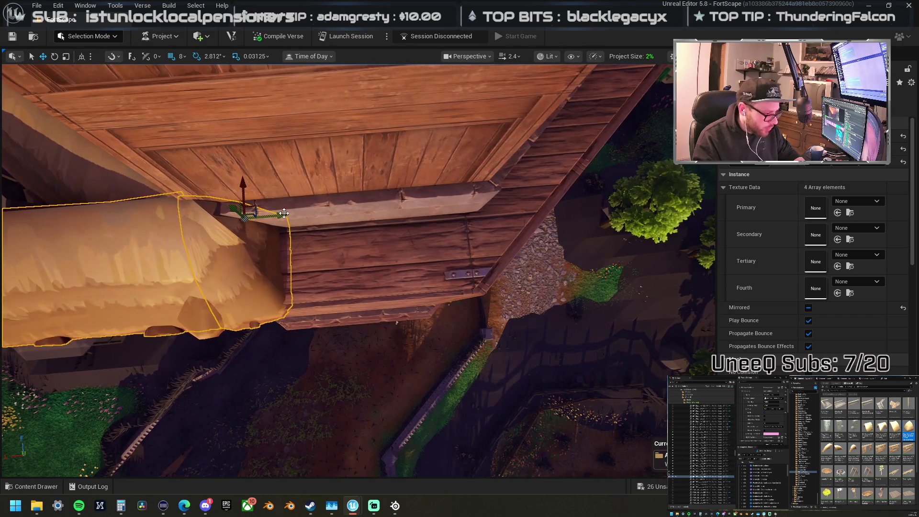
mouse_move(285, 213)
mouse_down()
mouse_move(399, 197)
mouse_move(515, 207)
mouse_up()
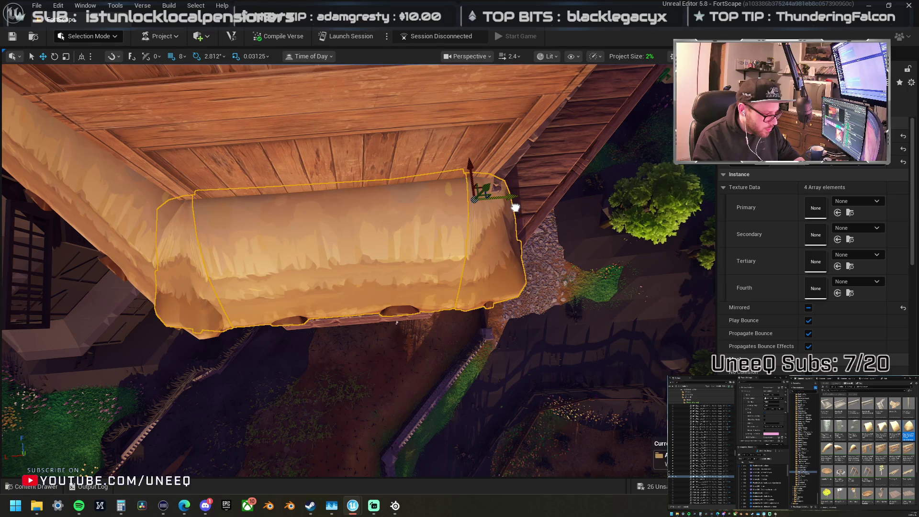
Step: Rotate the bale 45°, lift it onto the next ledge face, and refine its angle to about 48°
key(e)
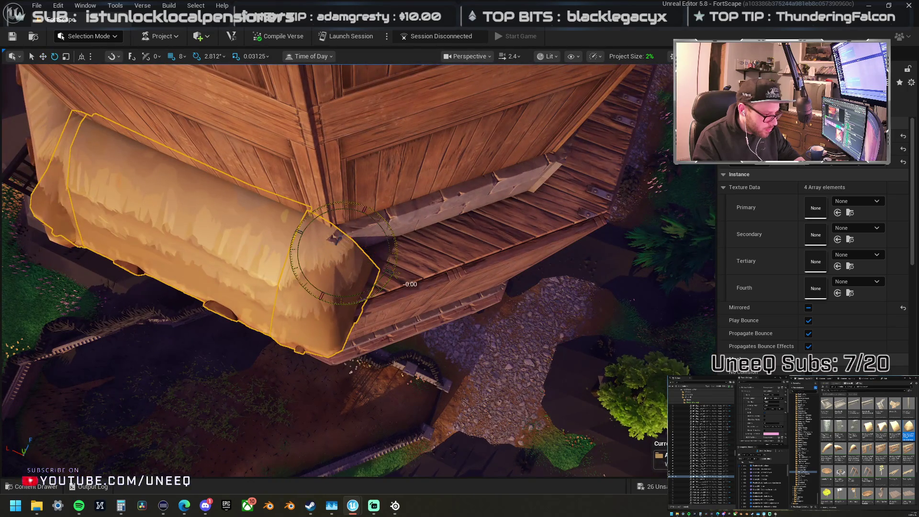
drag(395, 277, 398, 232)
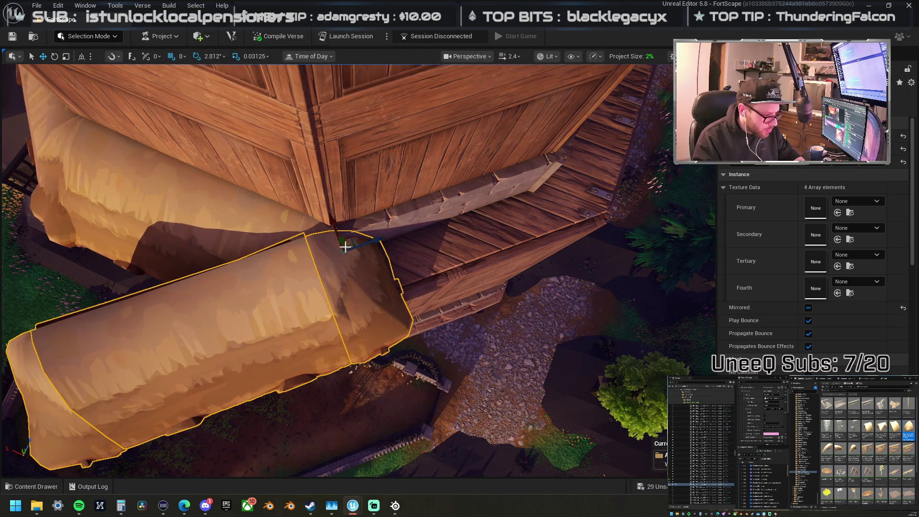
drag(333, 219, 325, 213)
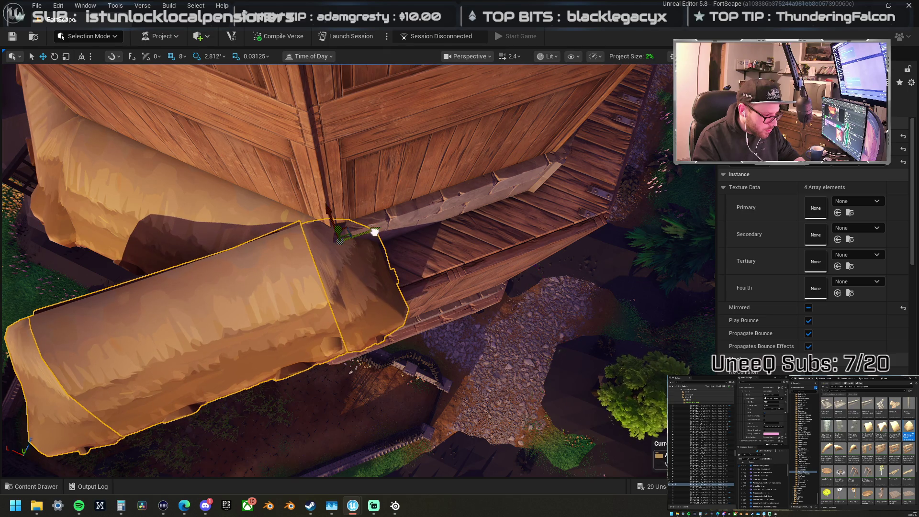
mouse_move(374, 231)
mouse_down()
mouse_move(567, 232)
mouse_move(621, 214)
mouse_up()
key(f)
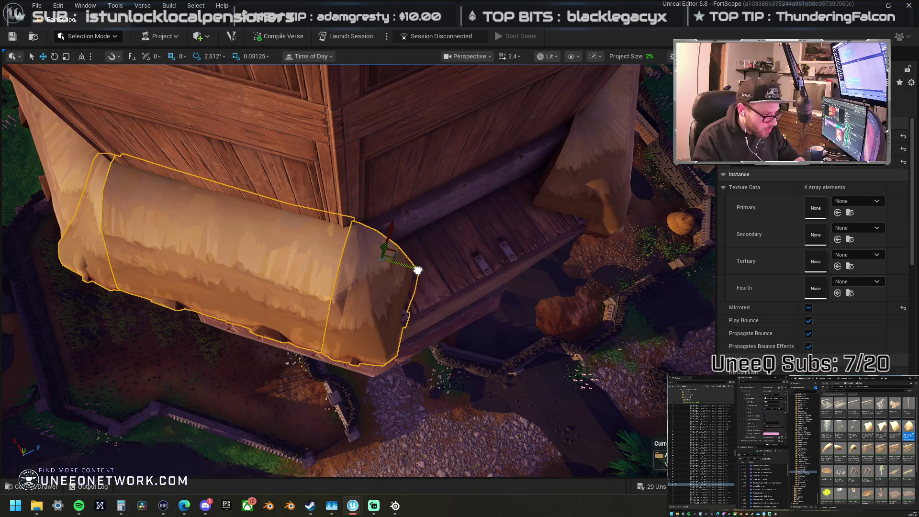
mouse_move(396, 310)
mouse_down()
mouse_move(442, 247)
mouse_move(434, 232)
mouse_up()
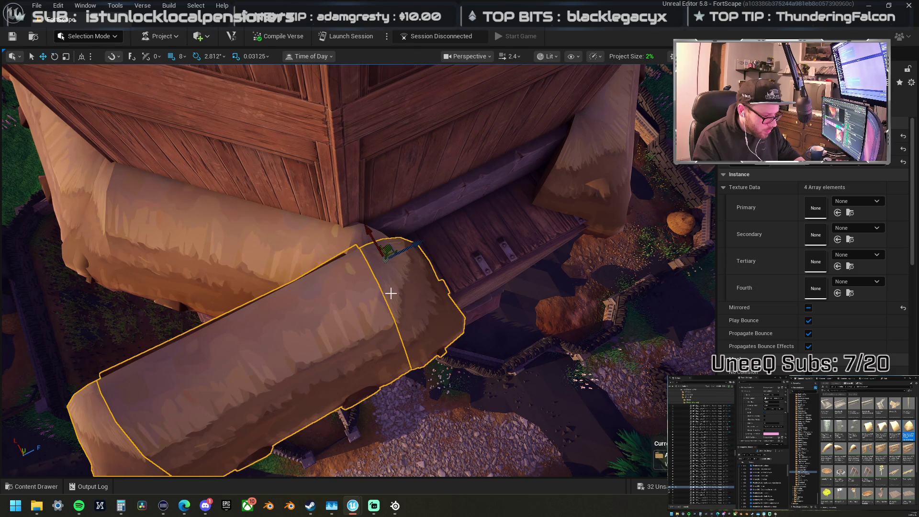
mouse_move(359, 208)
mouse_down()
mouse_move(340, 252)
mouse_move(515, 250)
mouse_up()
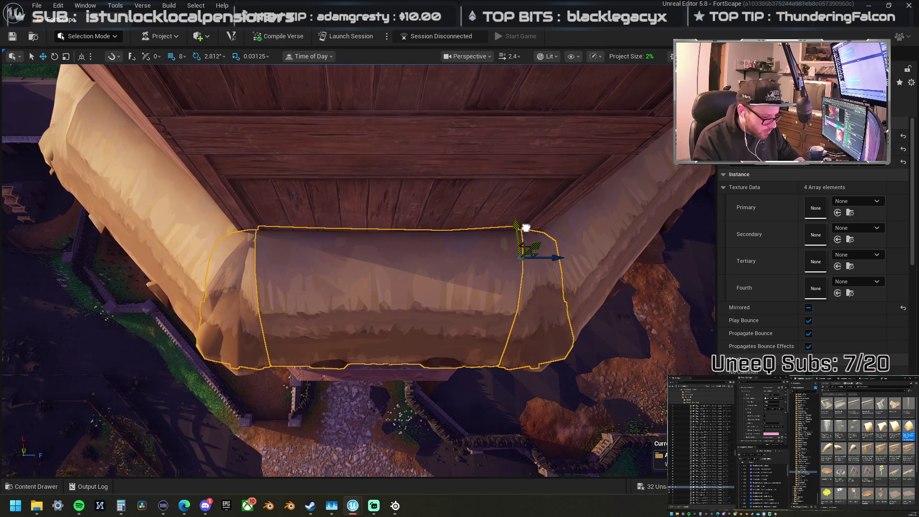
mouse_move(526, 228)
mouse_down()
mouse_move(573, 238)
mouse_move(218, 392)
mouse_move(151, 380)
mouse_move(87, 320)
mouse_up()
drag(451, 244, 451, 244)
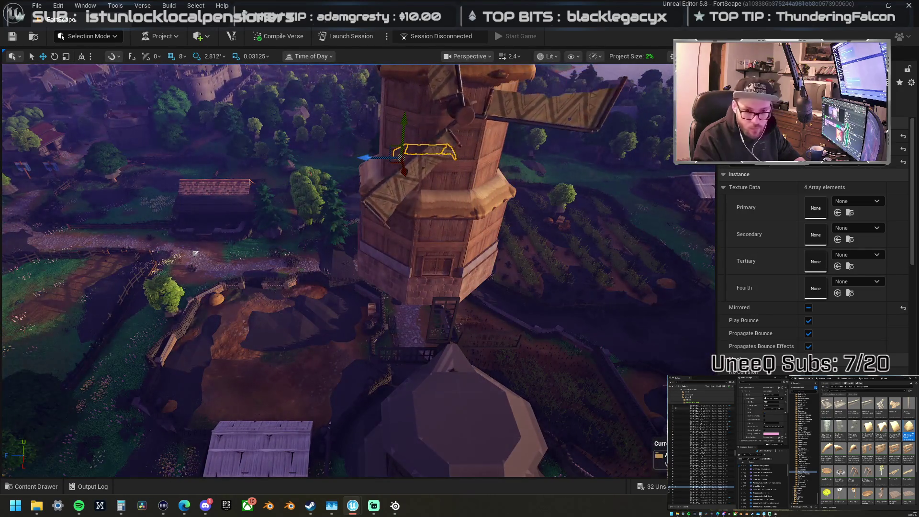
Step: Select all the windmill tower parts and spin them about 166° in yaw
click(701, 455)
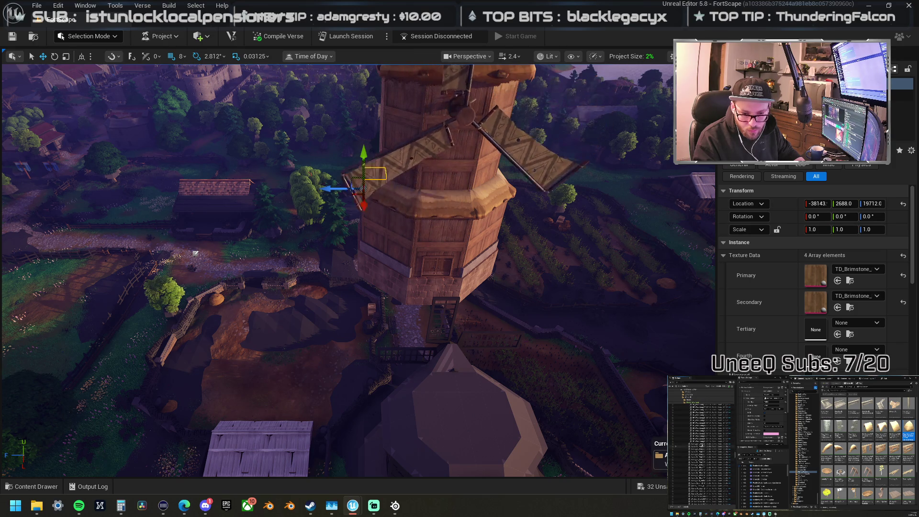
shift+click(690, 441)
scroll(480, 245, up, 3)
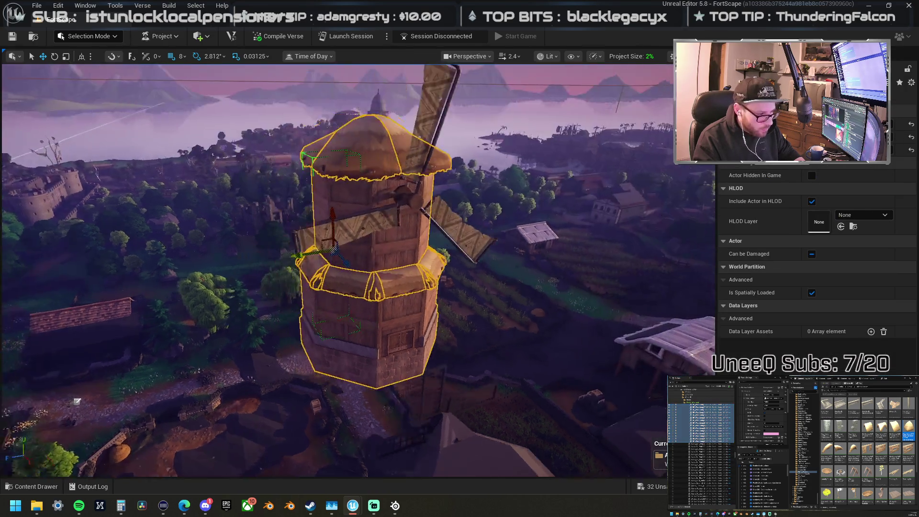
scroll(481, 245, down, 4)
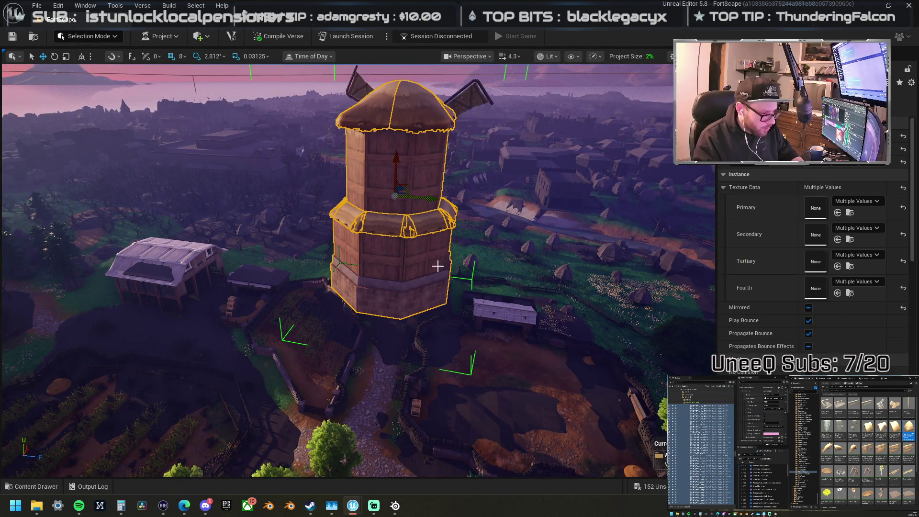
scroll(365, 262, up, 3)
scroll(291, 174, up, 1)
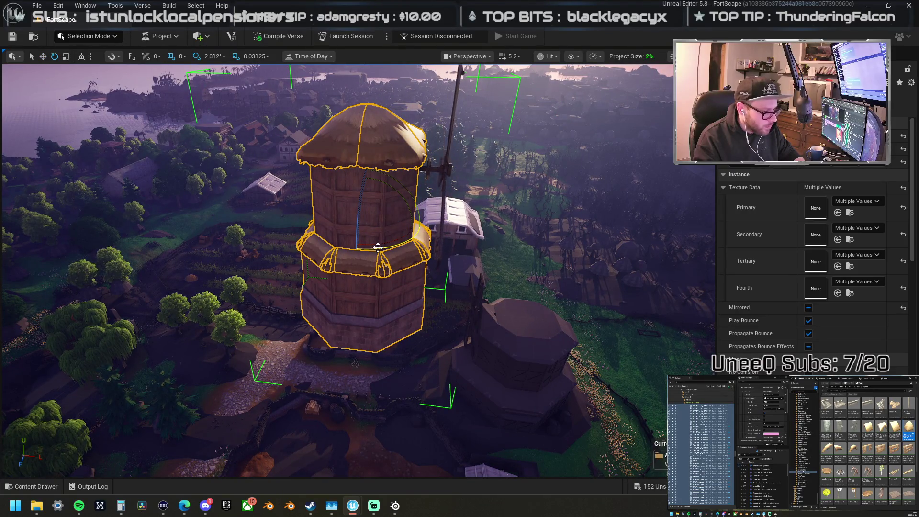
drag(378, 247, 289, 249)
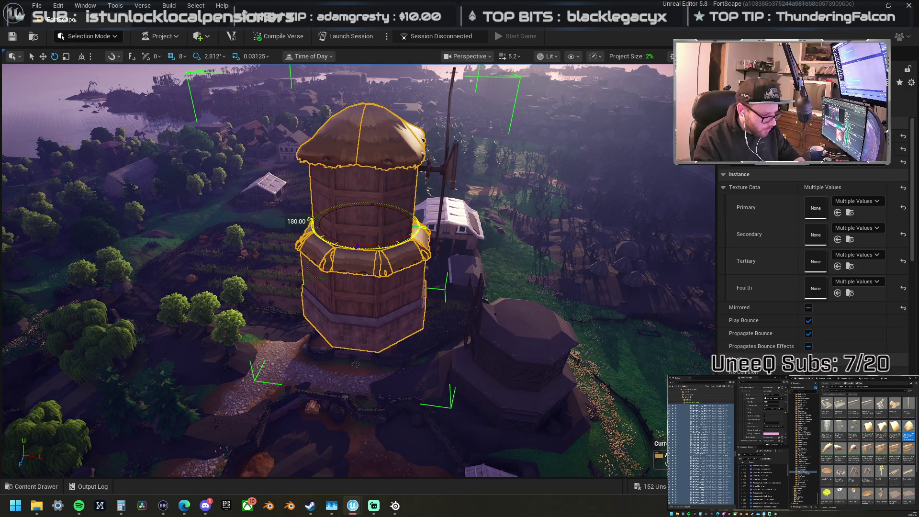
Step: Slide the windmill blades along X to -38968, tight against the thatched roof front
click(429, 180)
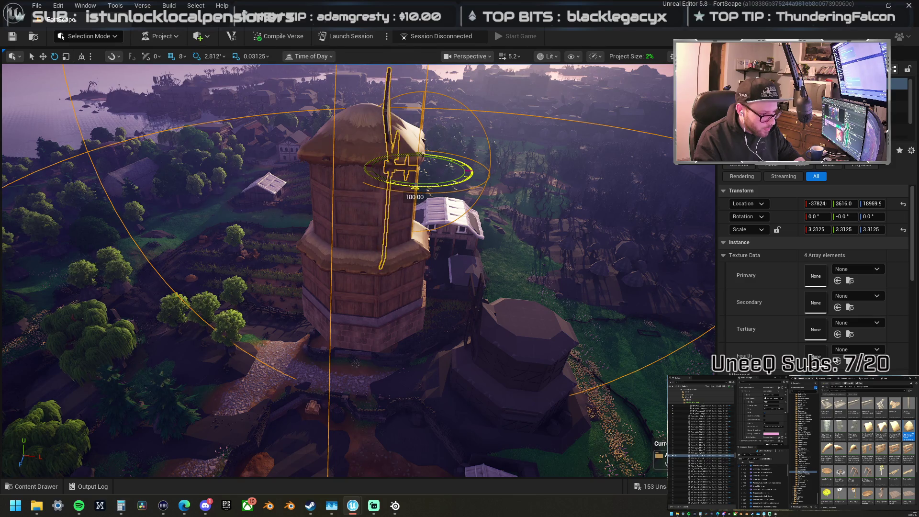
key(f)
key(w)
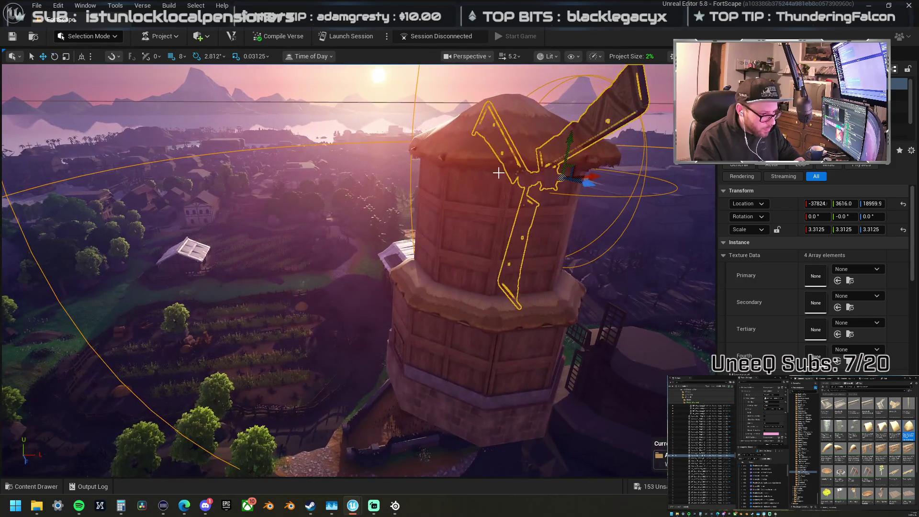
drag(591, 176, 473, 166)
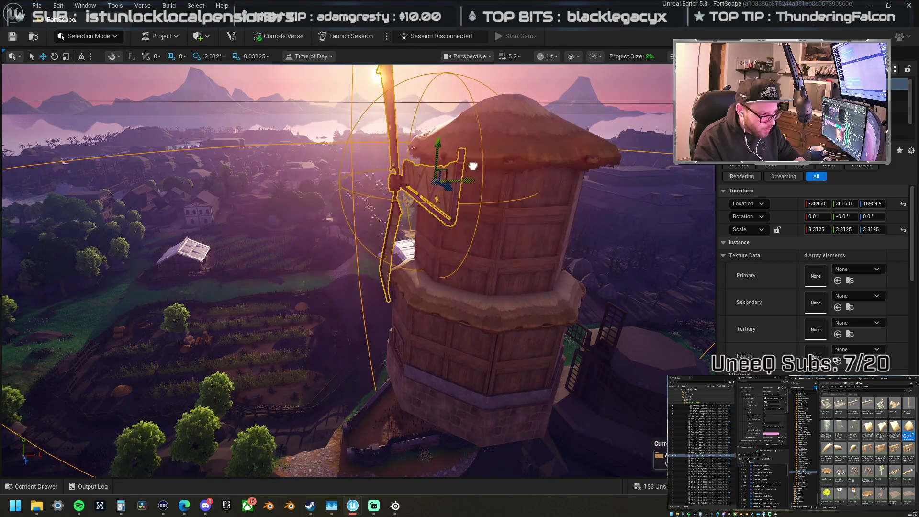
key(f)
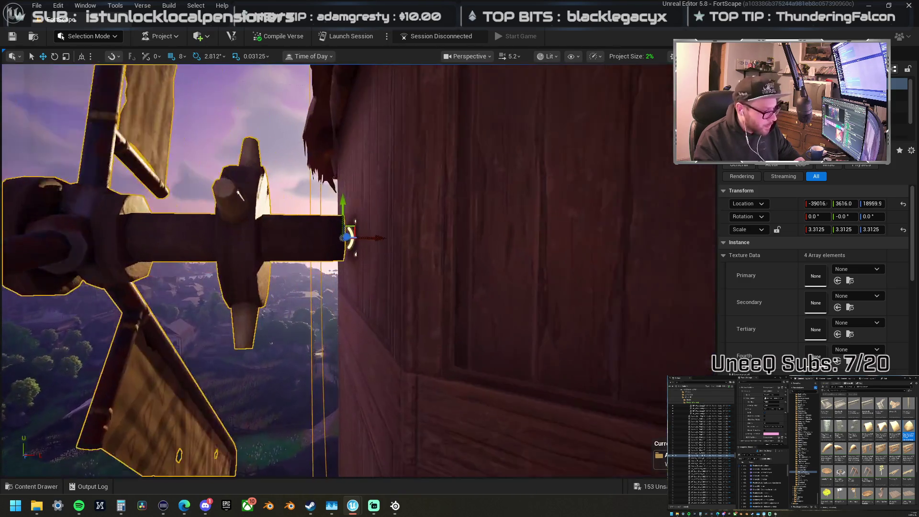
drag(350, 236, 431, 246)
scroll(421, 221, down, 10)
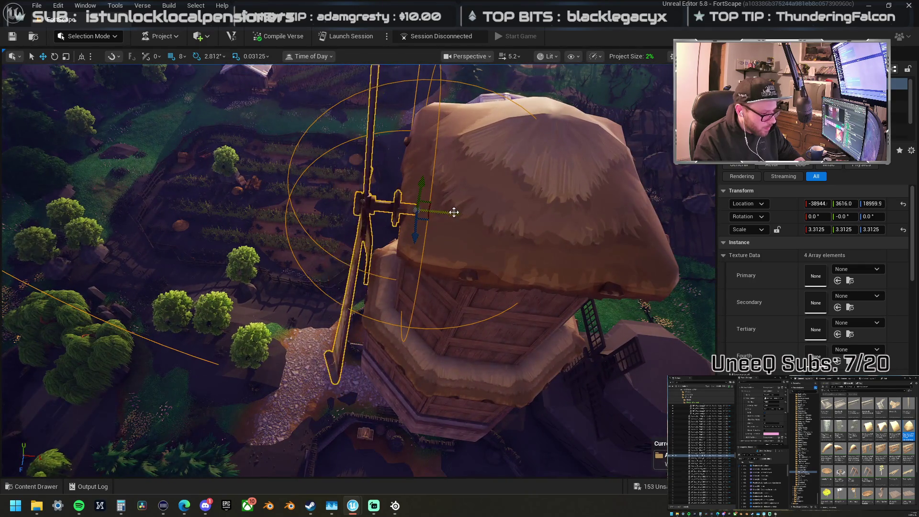
drag(454, 212, 450, 211)
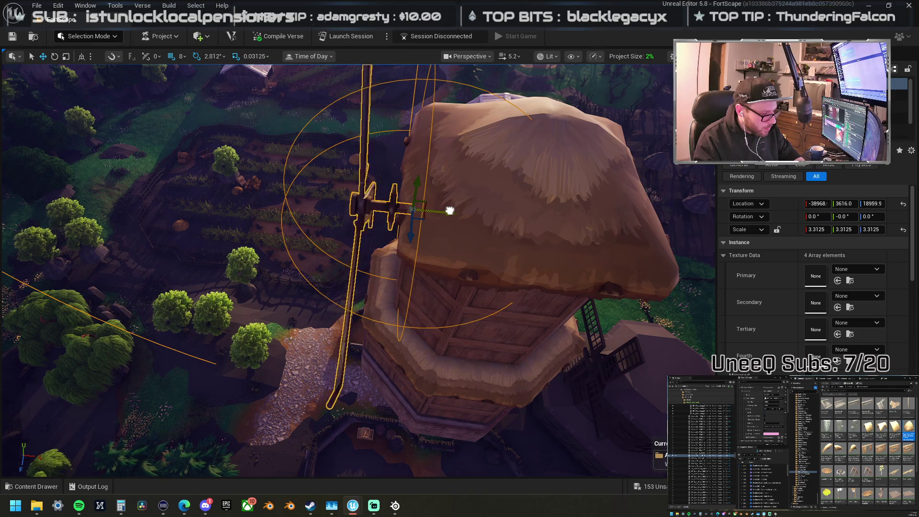
ctrl+click(470, 253)
key(f)
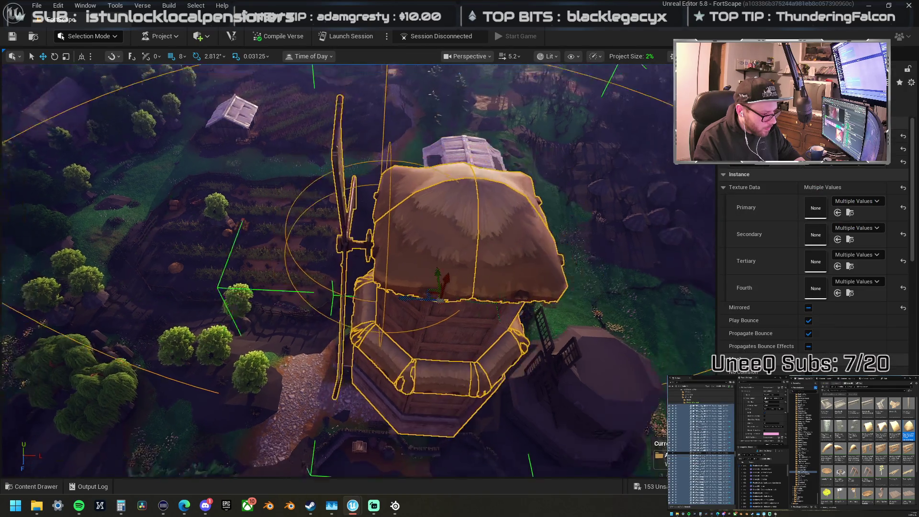
drag(435, 252, 435, 182)
key(f)
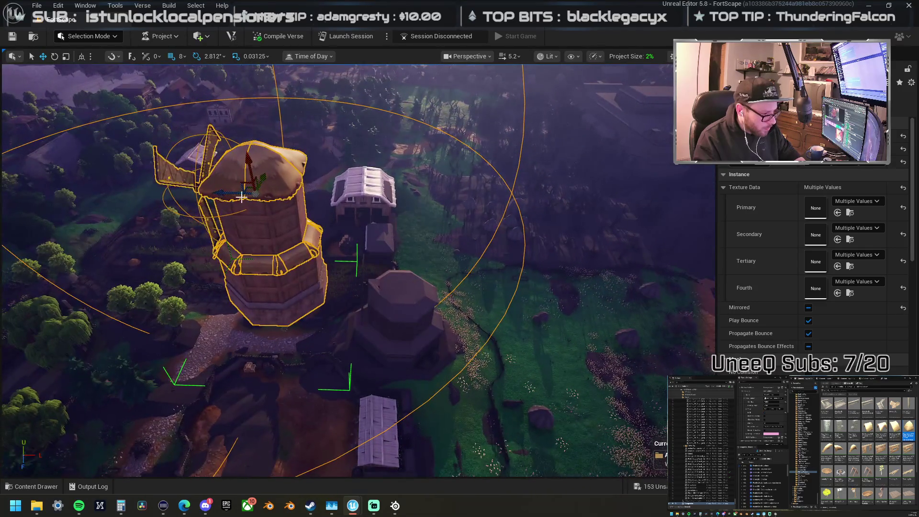
drag(219, 195, 370, 218)
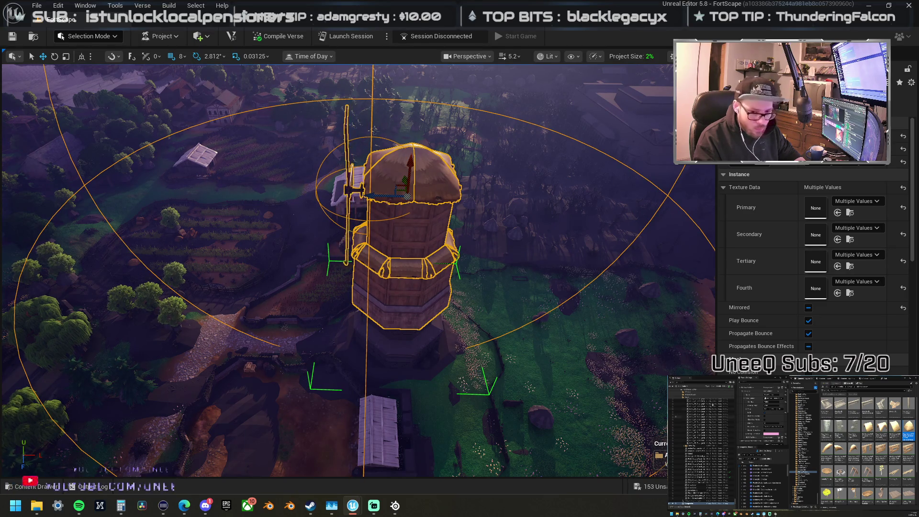
key(Escape)
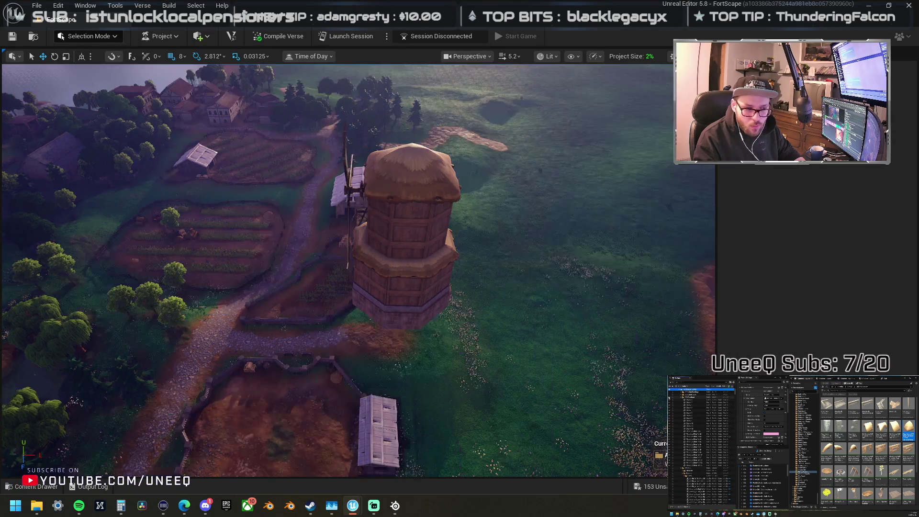
drag(471, 230, 363, 240)
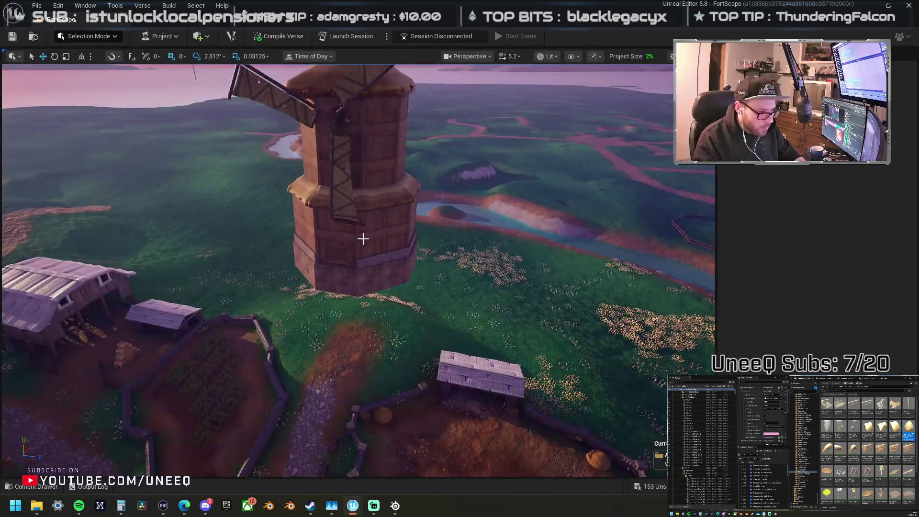
click(358, 221)
key(f)
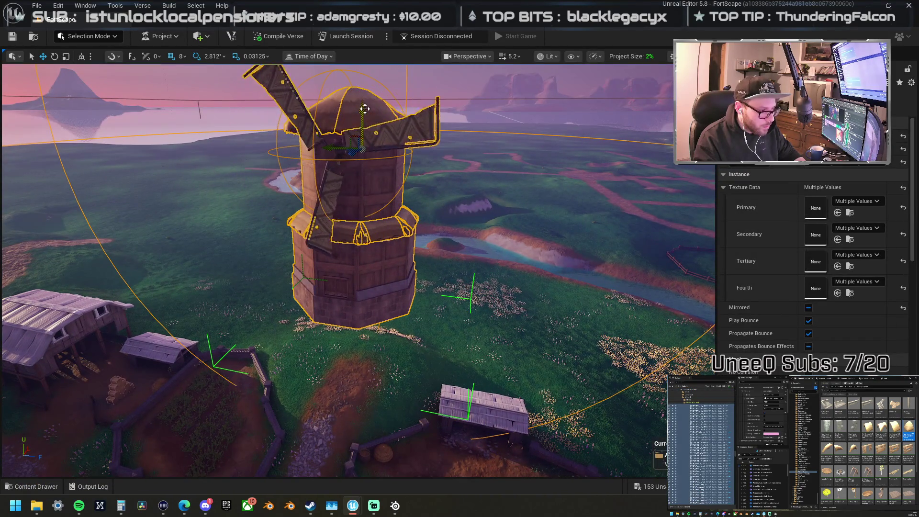
mouse_move(366, 157)
mouse_down()
mouse_move(366, 189)
mouse_move(364, 108)
mouse_move(364, 136)
mouse_move(354, 130)
mouse_up()
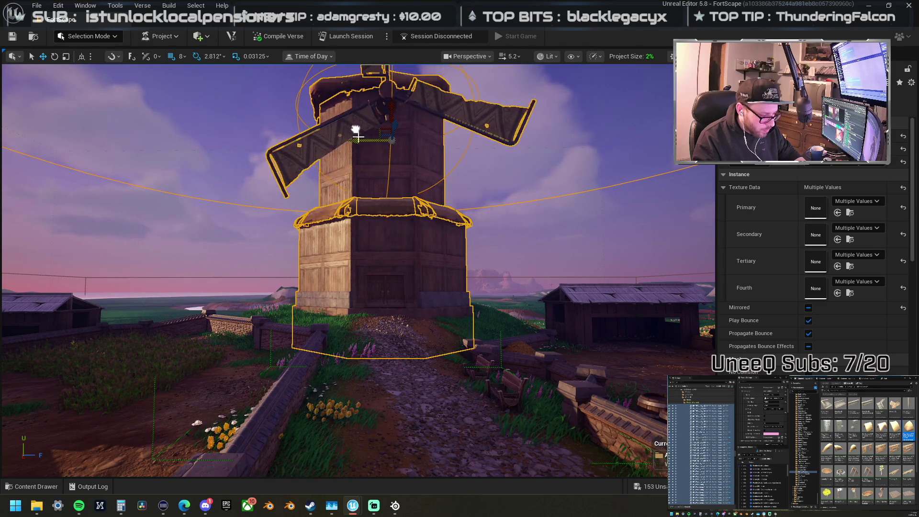
Step: Shift the windmill slightly left along X, then view its base above the stony path
key(d)
key(f)
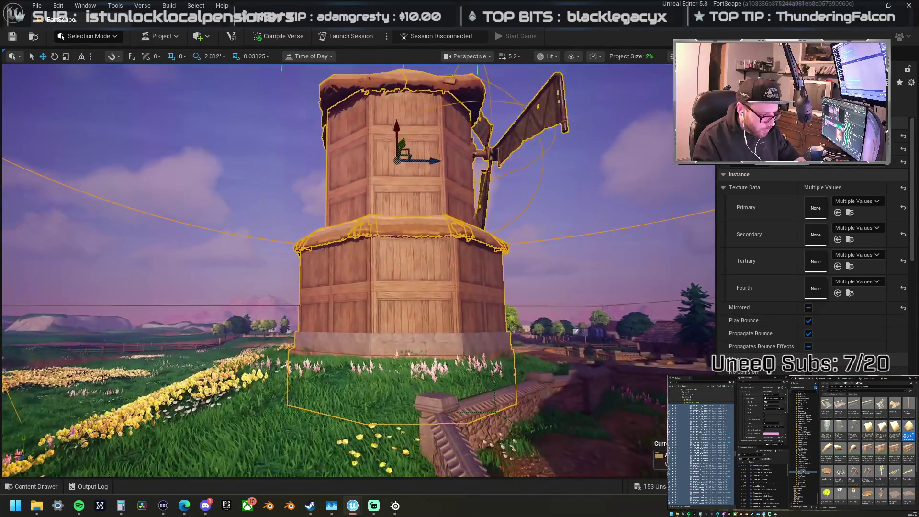
mouse_move(435, 164)
mouse_down()
mouse_move(354, 163)
mouse_move(381, 220)
mouse_up()
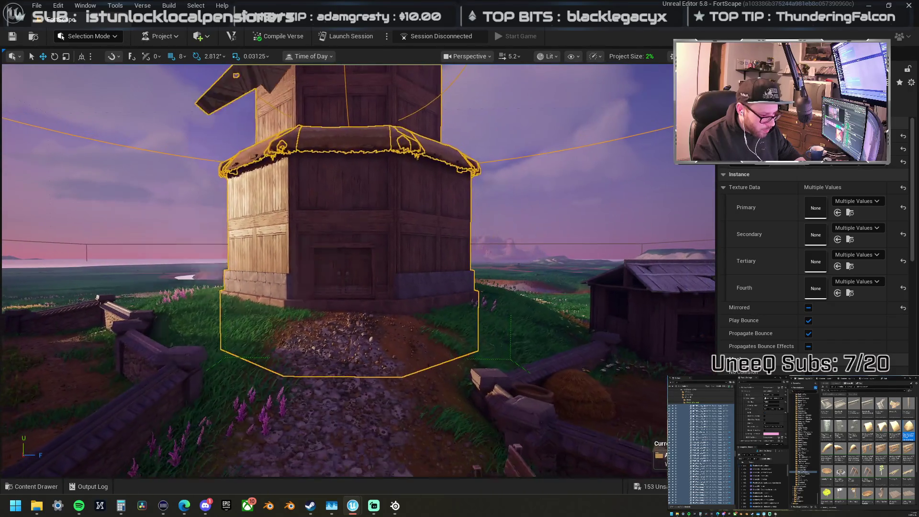
scroll(382, 220, down, 3)
scroll(381, 220, down, 3)
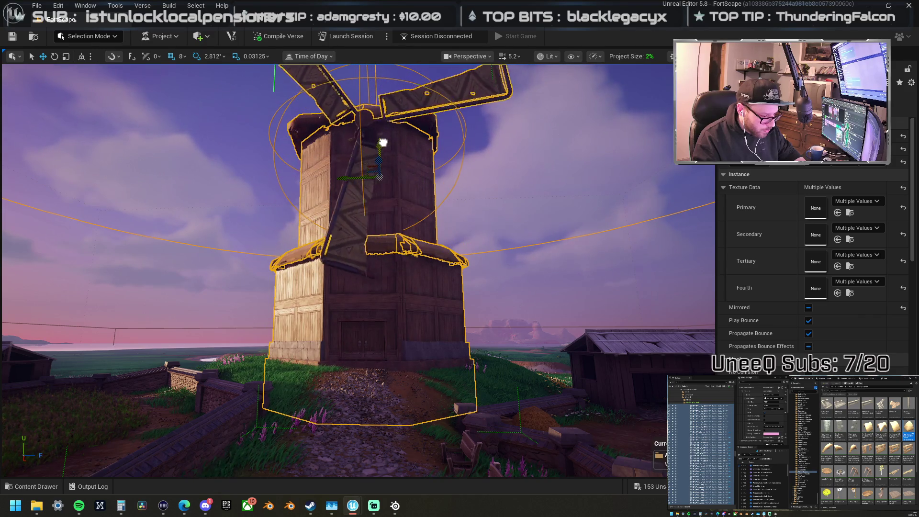
mouse_move(375, 285)
mouse_down()
mouse_move(383, 249)
mouse_move(335, 266)
mouse_move(378, 266)
mouse_move(359, 259)
mouse_move(383, 273)
mouse_up()
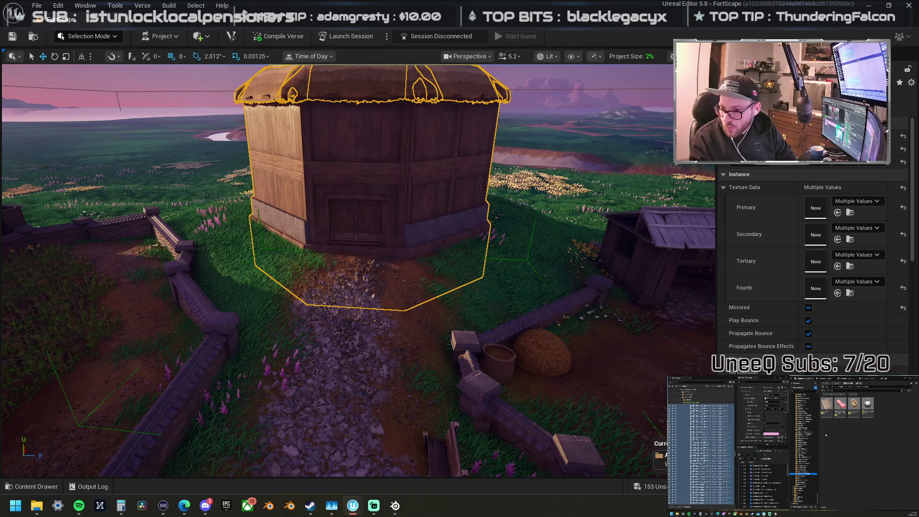
mouse_move(670, 283)
mouse_down()
mouse_move(353, 277)
mouse_move(914, 292)
mouse_up()
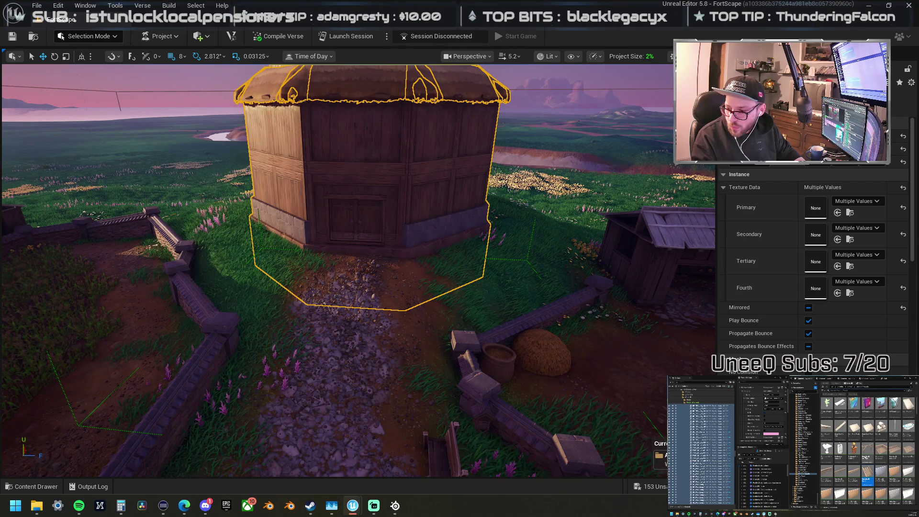
mouse_move(914, 350)
mouse_down()
mouse_move(546, 345)
mouse_move(403, 314)
mouse_up()
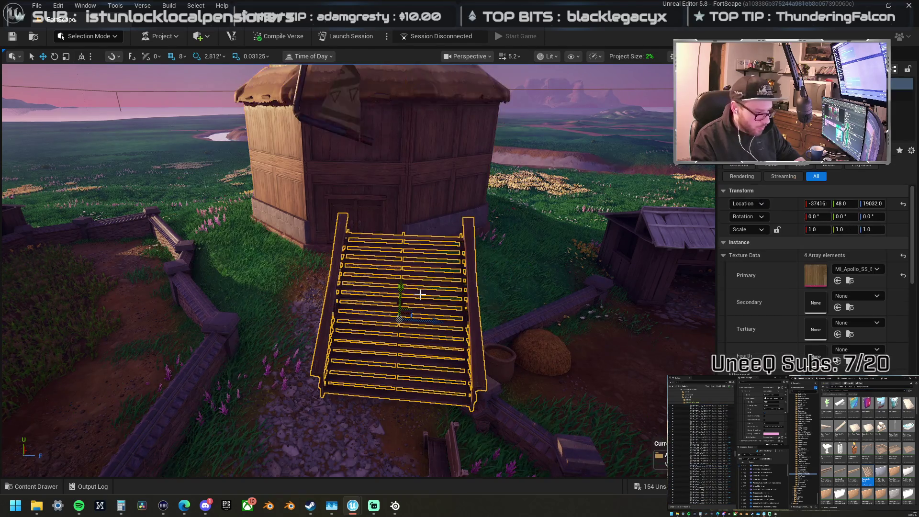
right_click(417, 314)
click(467, 206)
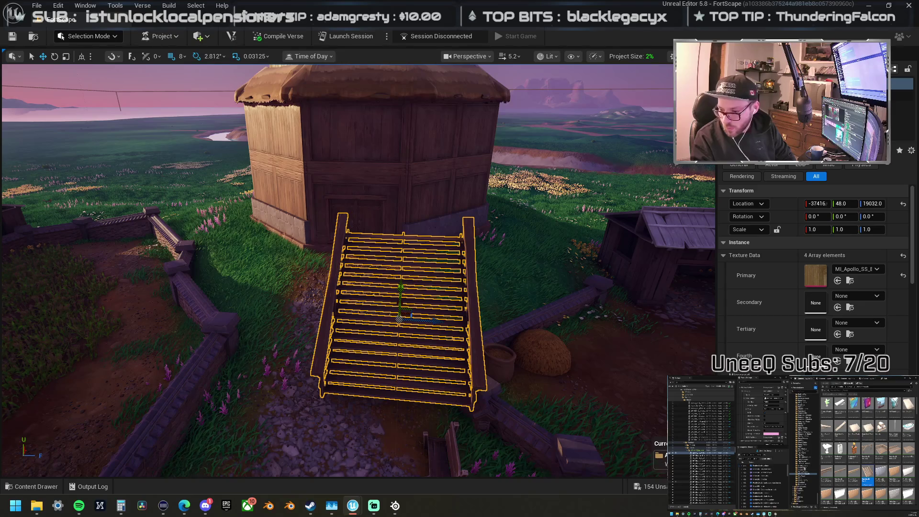
key(Delete)
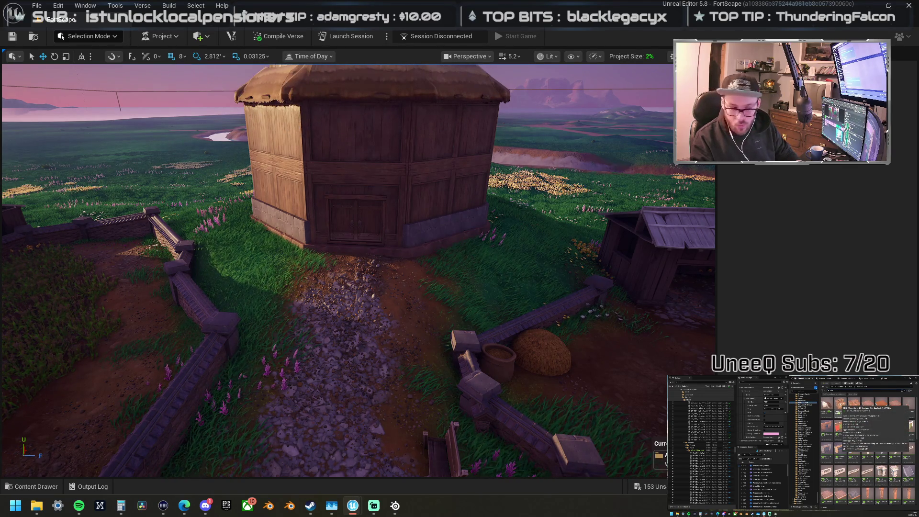
Step: Add a FlourBagStack and a staircase, placing the steps against the windmill doorway
mouse_move(796, 251)
mouse_down()
mouse_move(308, 250)
mouse_move(319, 247)
mouse_up()
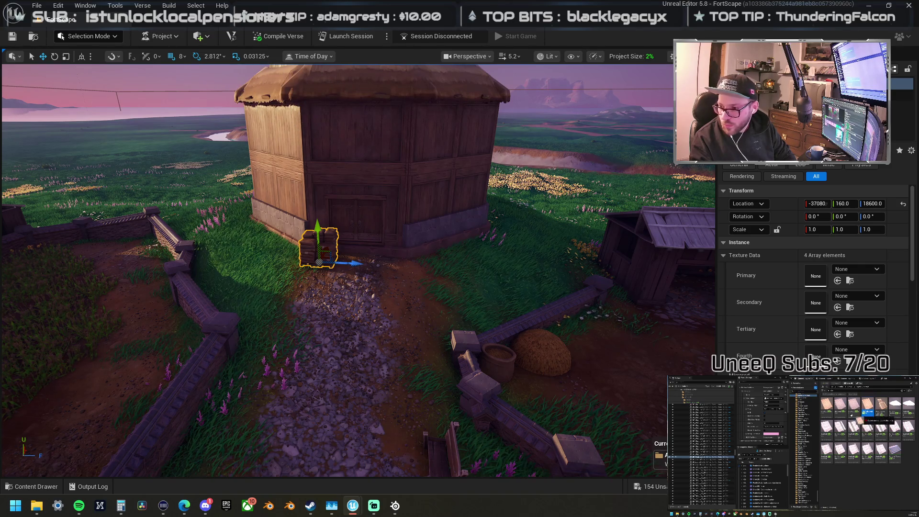
mouse_move(914, 282)
mouse_down()
mouse_move(714, 308)
mouse_move(411, 315)
mouse_move(364, 273)
mouse_move(364, 257)
mouse_move(311, 244)
mouse_move(478, 290)
mouse_move(529, 380)
mouse_move(538, 425)
mouse_move(613, 402)
mouse_move(550, 411)
mouse_up()
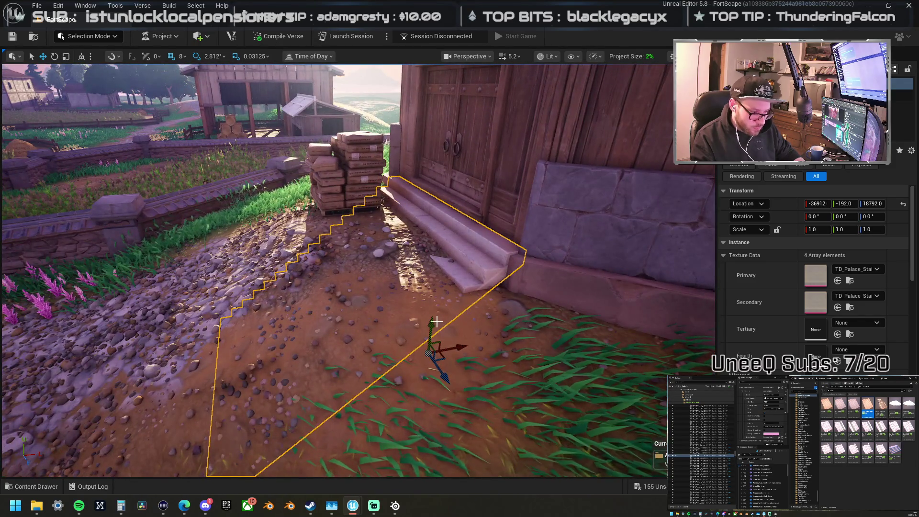
drag(436, 322, 461, 352)
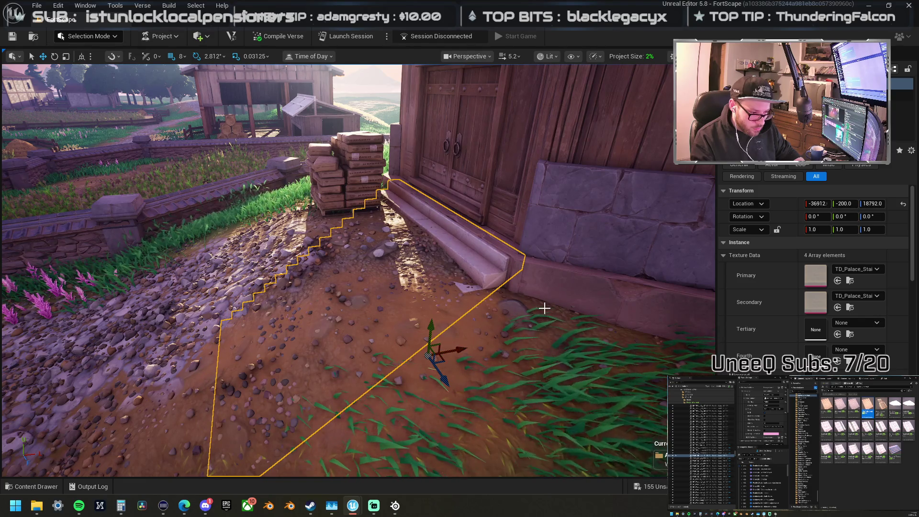
Step: Try adjusting the ground pieces and steps by the door, undo the stretch, and select the pallet stack
click(611, 294)
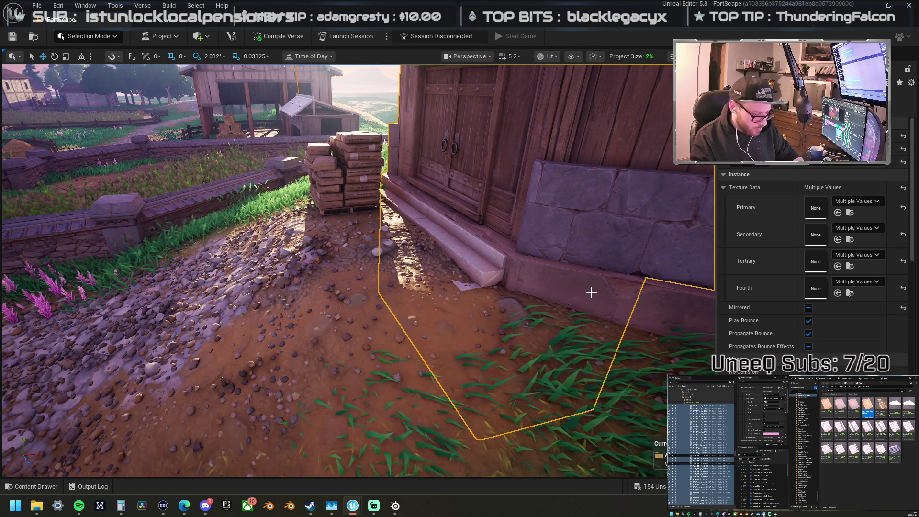
click(591, 292)
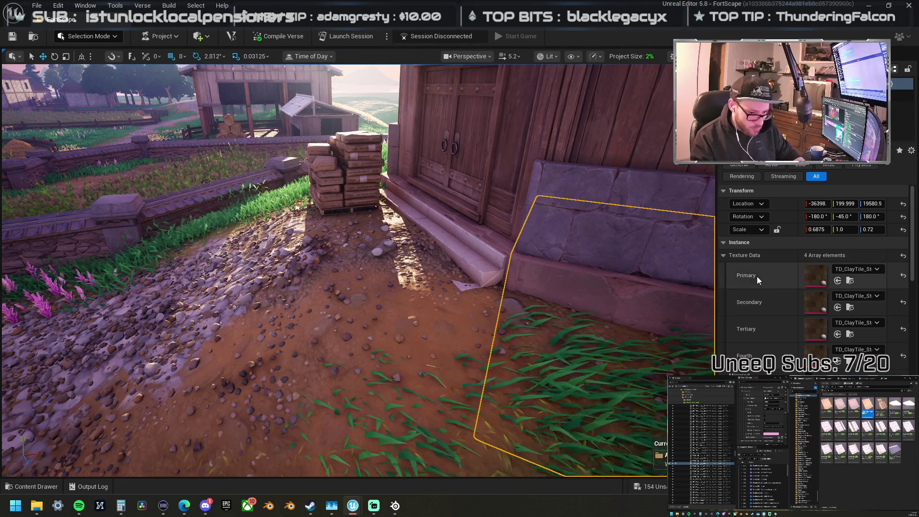
key(ctrl+z)
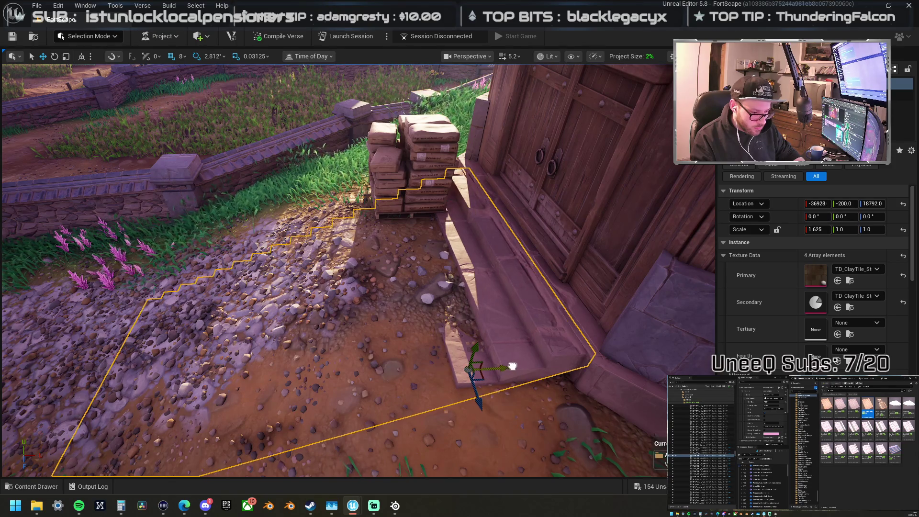
mouse_move(512, 366)
mouse_down()
mouse_move(479, 355)
mouse_move(508, 363)
mouse_move(494, 364)
mouse_up()
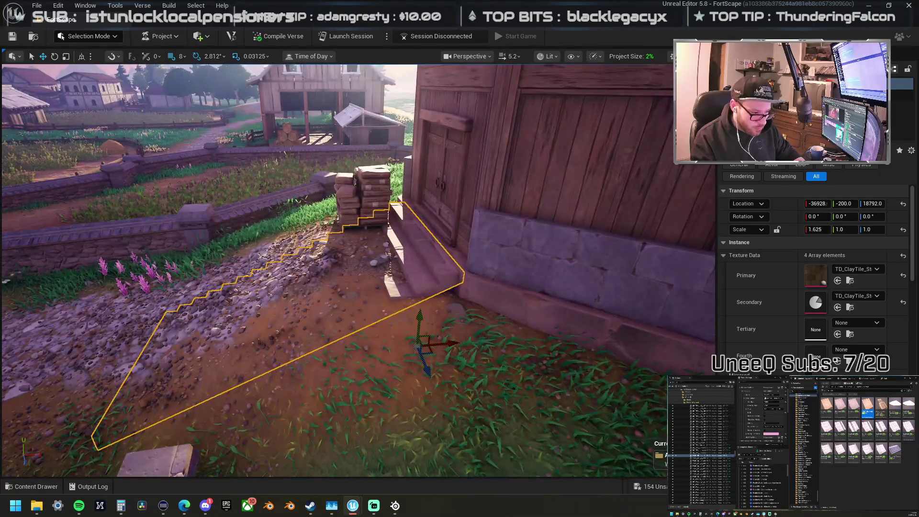
mouse_move(419, 319)
mouse_down()
mouse_move(415, 287)
mouse_move(201, 287)
mouse_up()
key(ctrl+z)
click(324, 322)
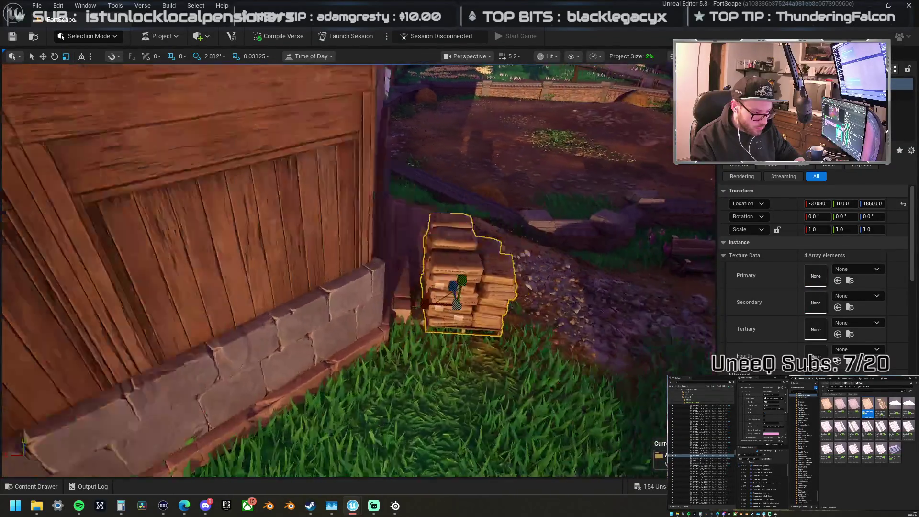
Step: Move the pallet stack into the windmill's dark interior beside the doors, then look over the farm
key(w)
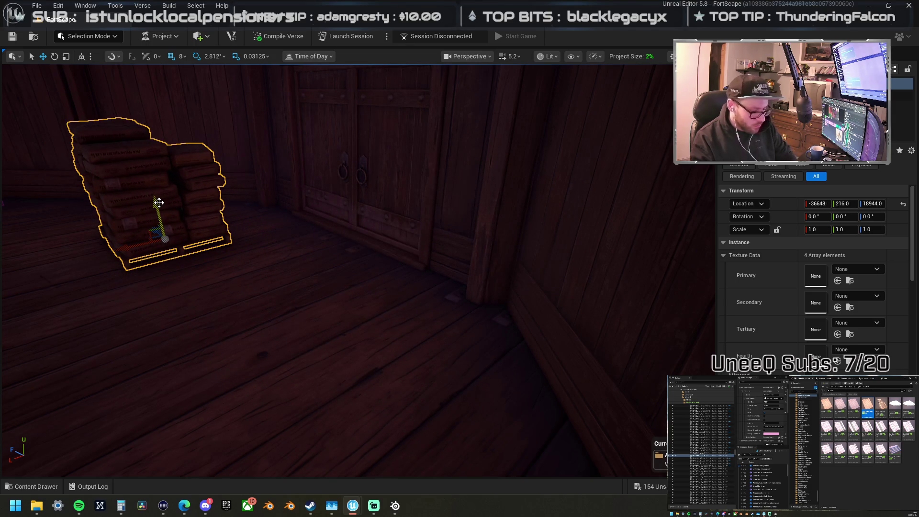
scroll(358, 270, down, 10)
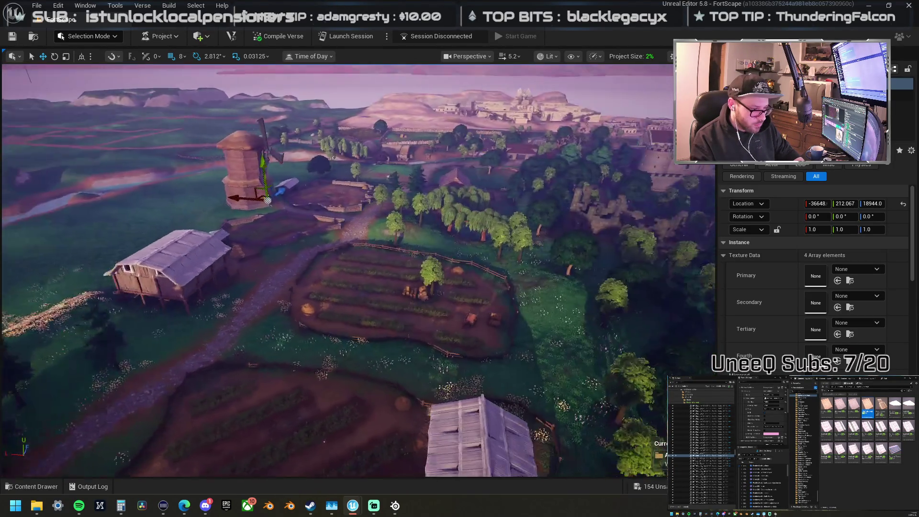
mouse_move(358, 270)
mouse_down()
mouse_move(106, 280)
mouse_move(101, 265)
mouse_up()
mouse_move(280, 258)
mouse_down()
mouse_move(412, 243)
mouse_move(663, 254)
mouse_up()
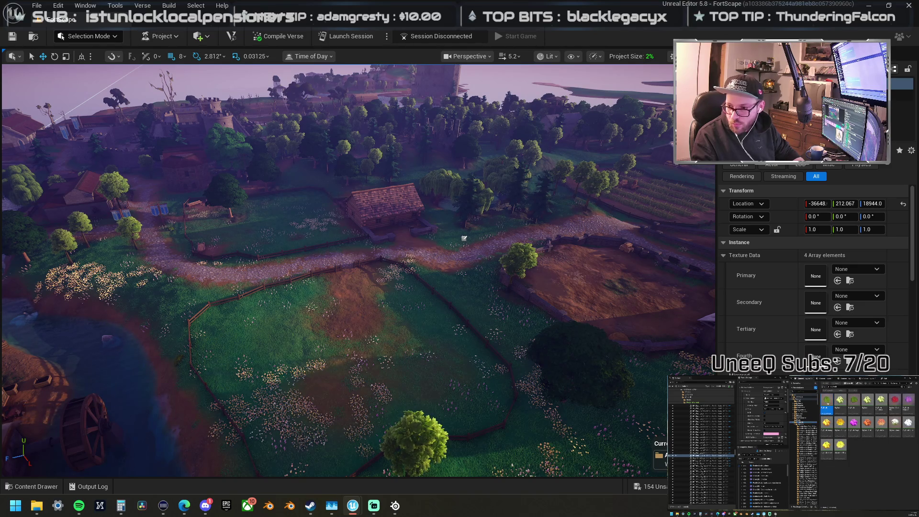
Step: Place a BigBush in the meadow and move it near the path by the fence
mouse_move(918, 316)
mouse_down()
mouse_move(687, 306)
mouse_move(338, 353)
mouse_move(283, 324)
mouse_move(294, 326)
mouse_up()
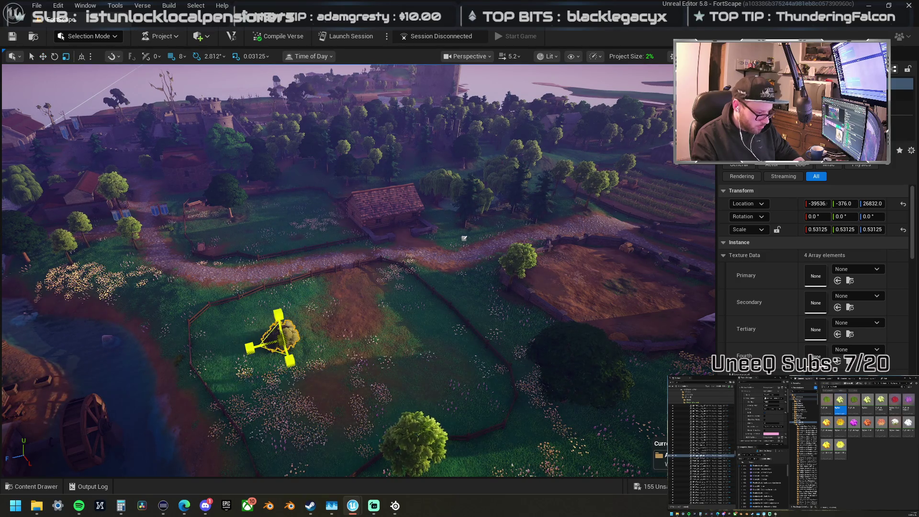
key(f)
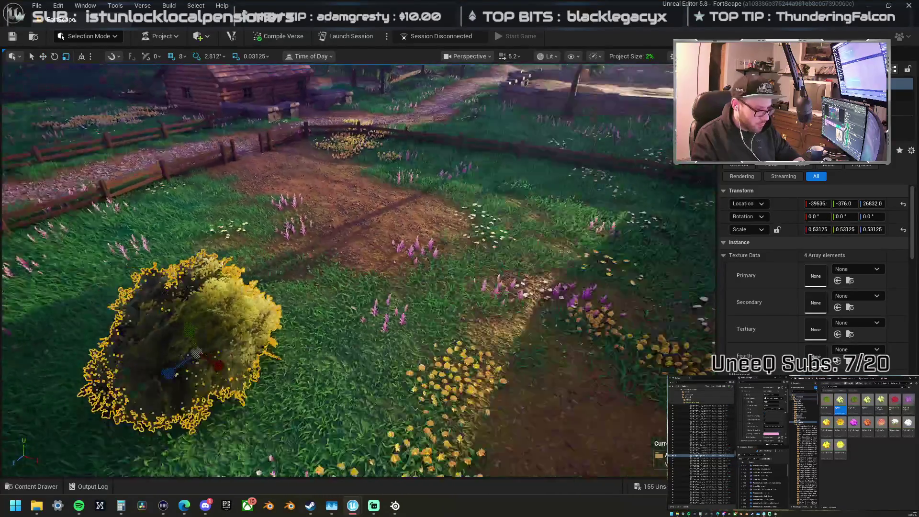
drag(506, 387, 506, 387)
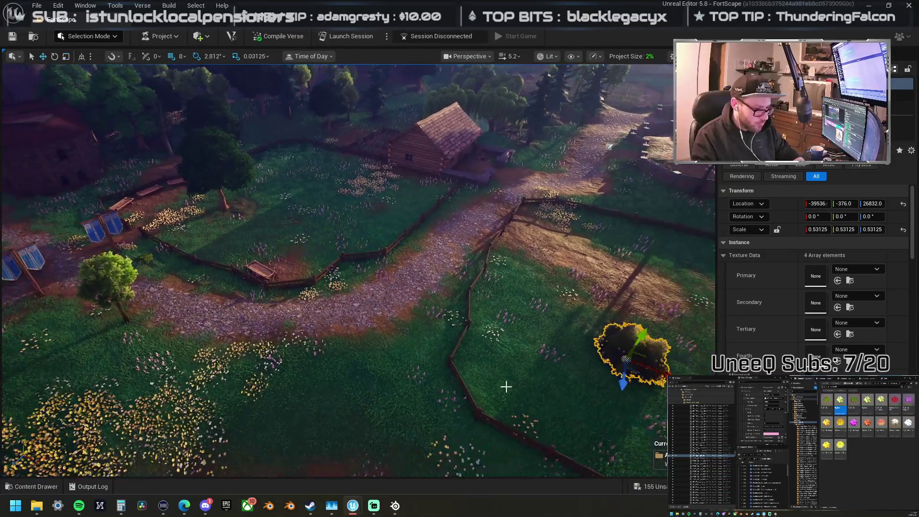
mouse_move(639, 373)
mouse_down()
mouse_move(397, 275)
mouse_move(322, 268)
mouse_up()
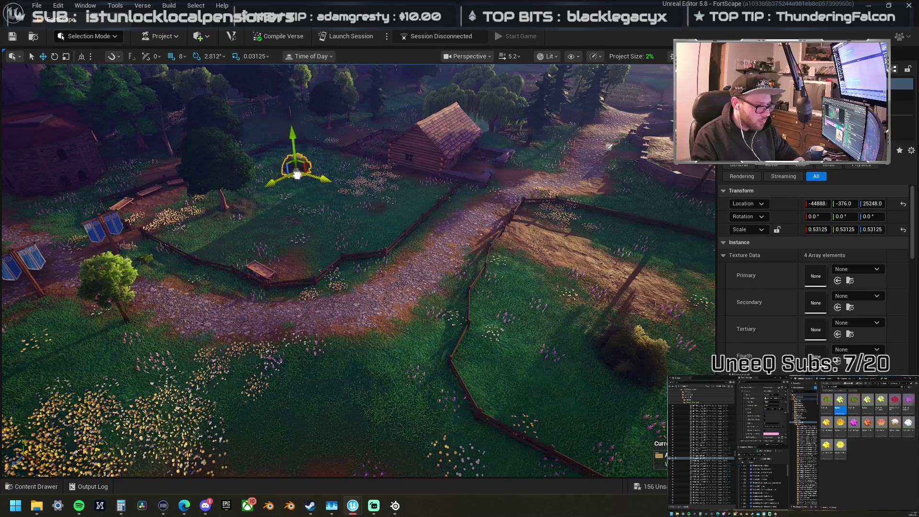
mouse_move(609, 146)
mouse_down()
mouse_move(365, 156)
mouse_move(190, 256)
mouse_up()
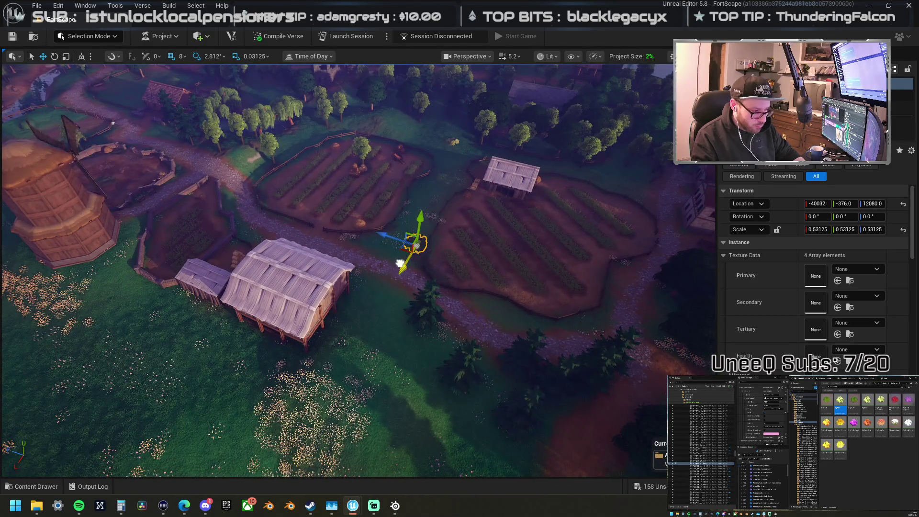
scroll(400, 263, up, 10)
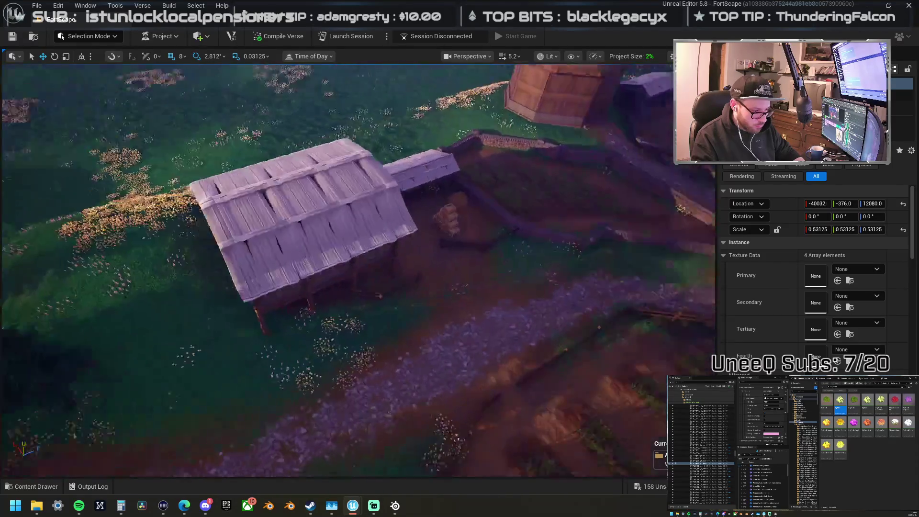
scroll(400, 263, down, 10)
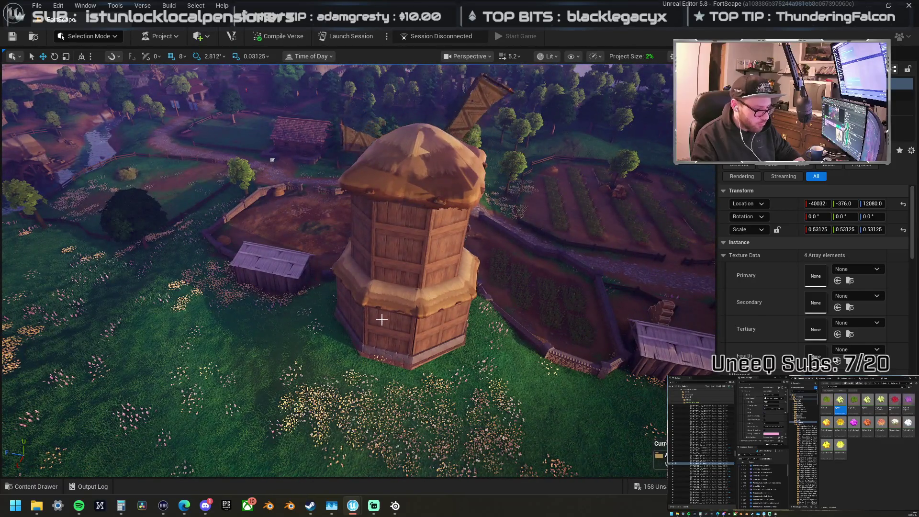
Step: Select a windmill wall panel and locate its asset in the content library
click(382, 320)
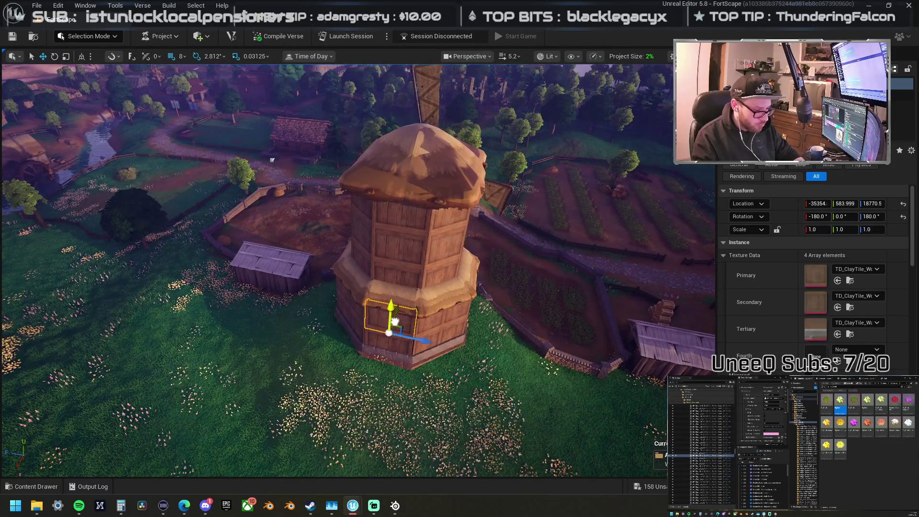
right_click(396, 319)
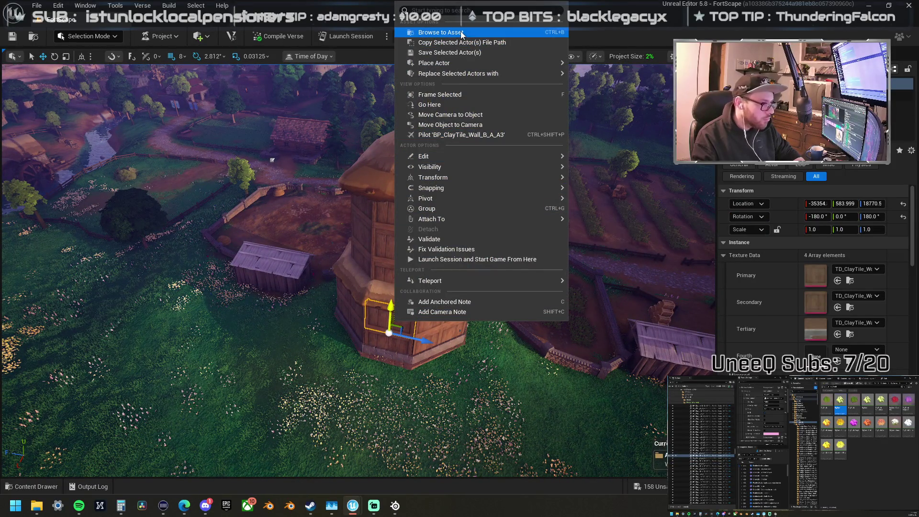
click(441, 32)
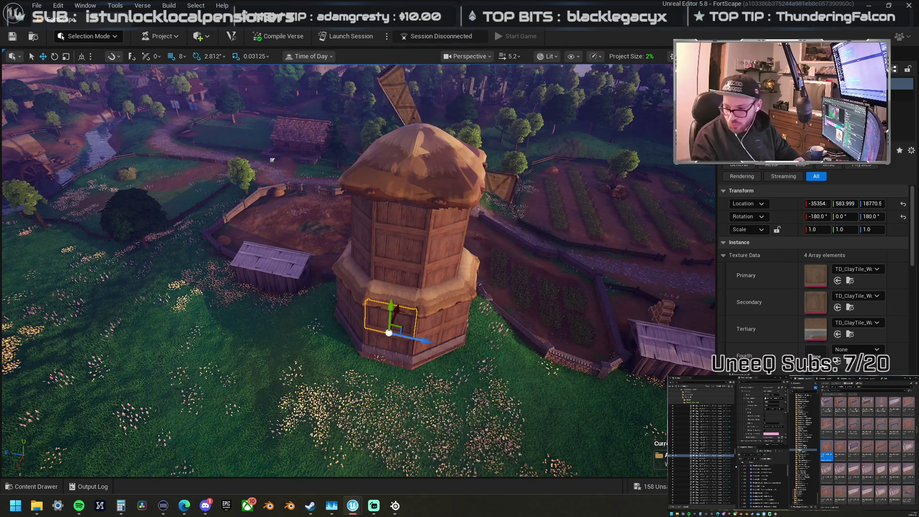
key(f)
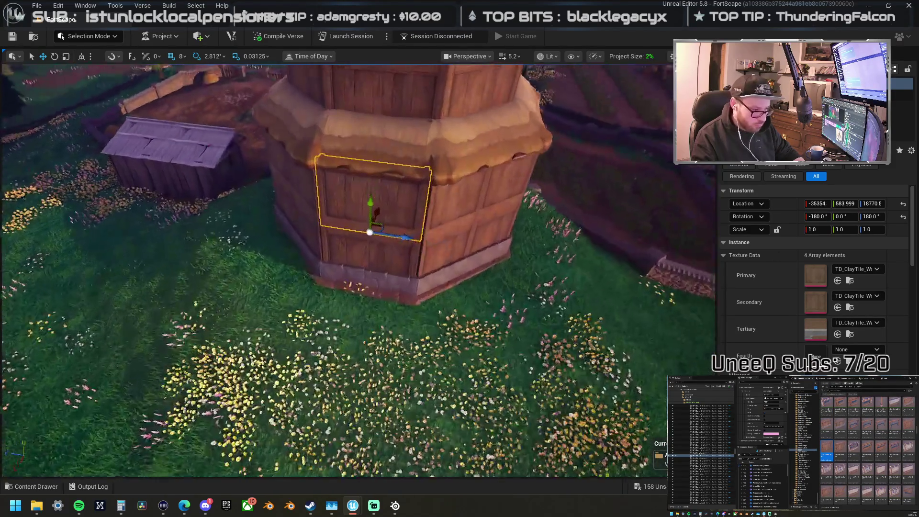
scroll(394, 282, down, 5)
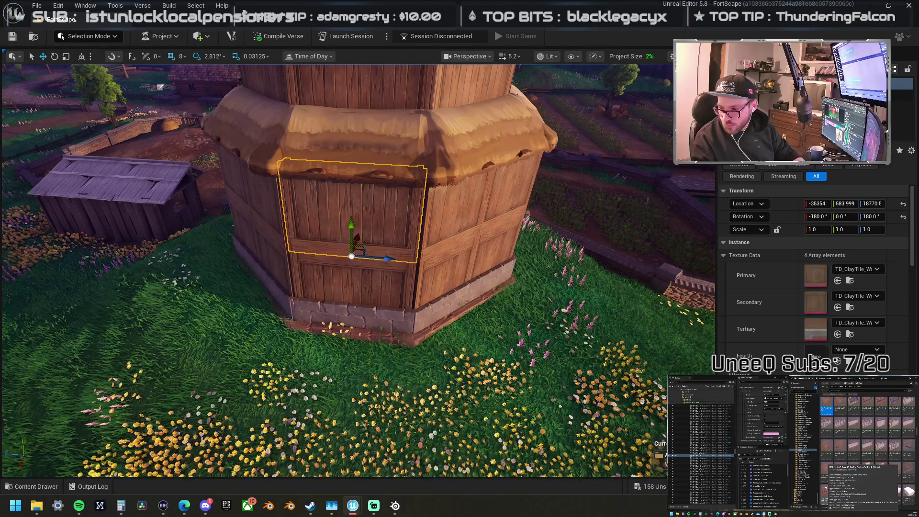
Step: Replace the lower tower wall panel with the ClayTile Window Wall and inspect it
click(702, 406)
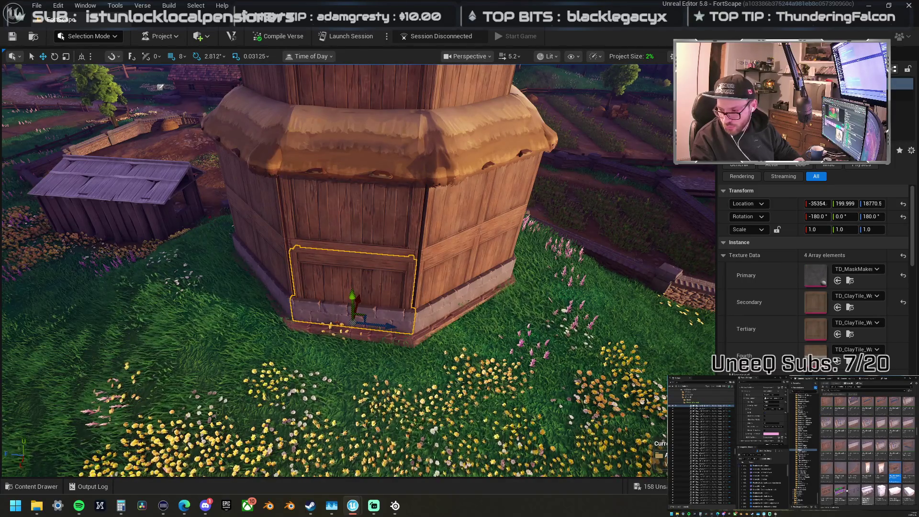
right_click(377, 268)
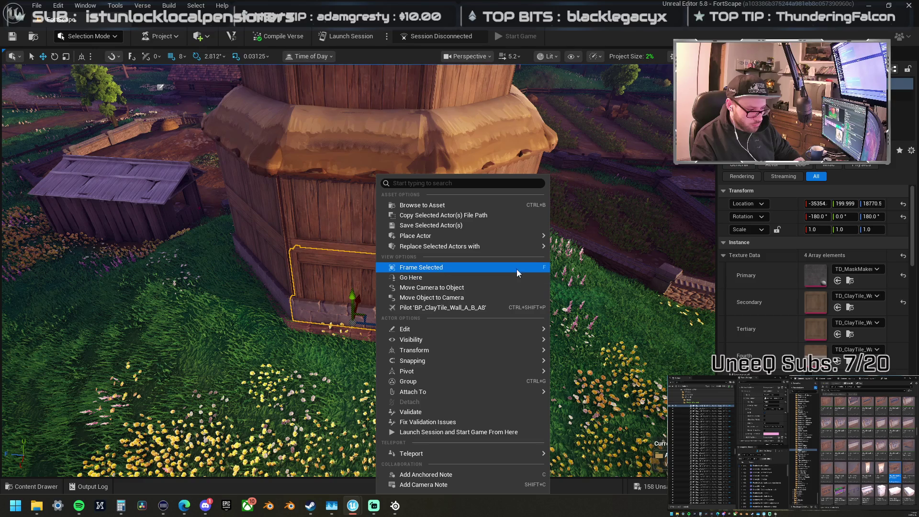
mouse_move(510, 247)
click(629, 292)
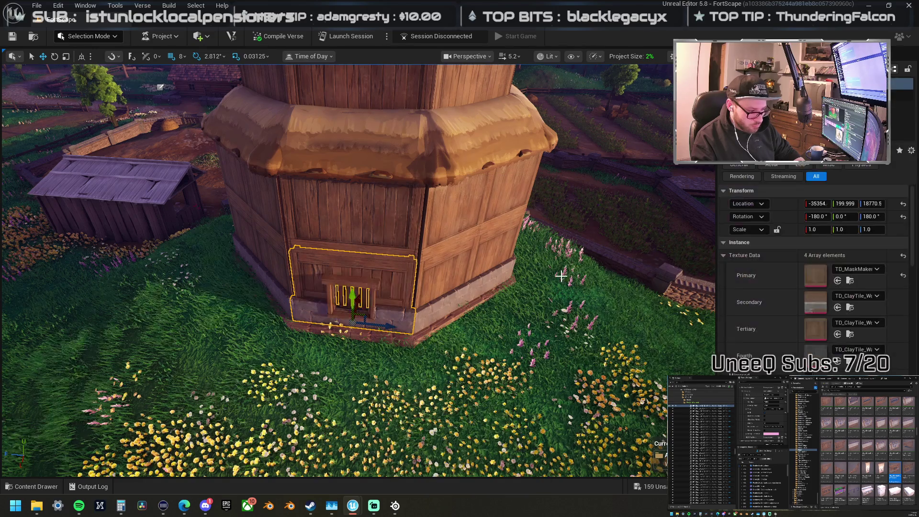
mouse_move(500, 263)
mouse_down()
mouse_move(421, 275)
mouse_move(498, 283)
mouse_move(464, 411)
mouse_move(433, 236)
mouse_move(440, 306)
mouse_move(421, 349)
mouse_up()
drag(518, 157, 217, 154)
drag(427, 231, 427, 231)
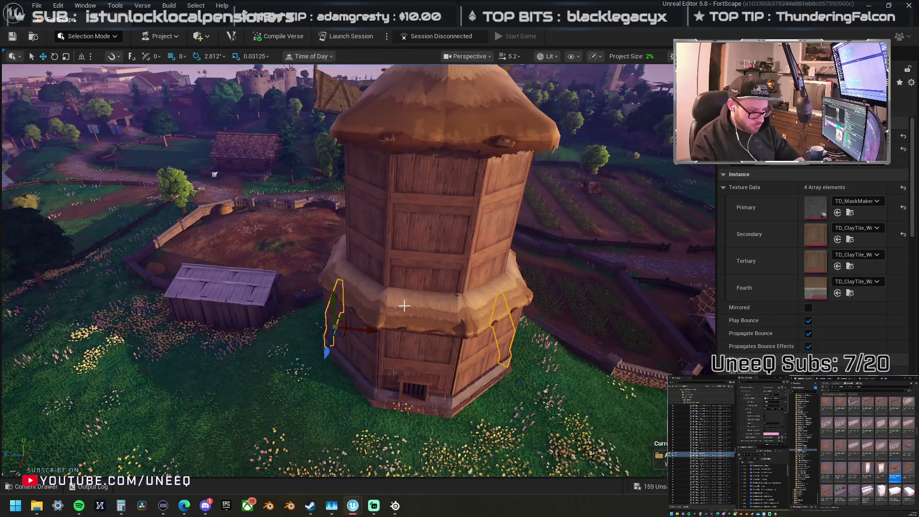
Step: Turn the selected lower tower walls into ClayTile window walls
drag(404, 306, 292, 281)
right_click(376, 156)
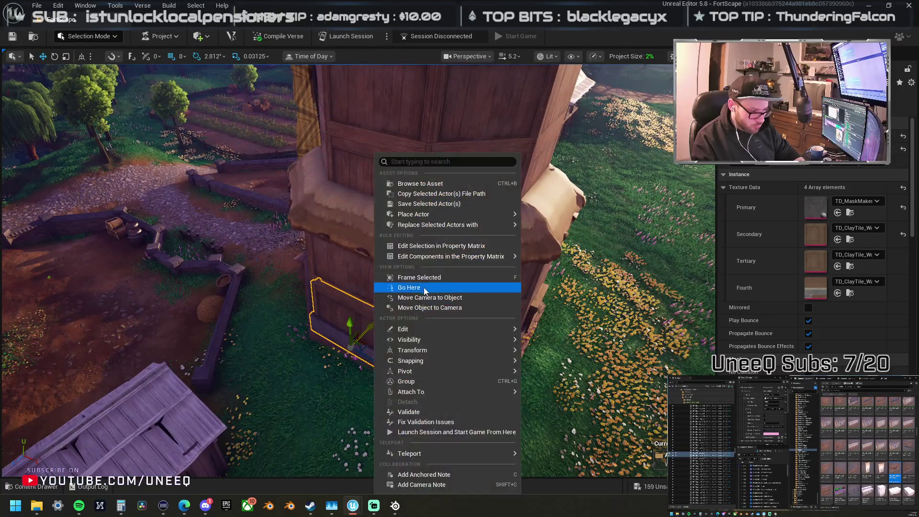
mouse_move(446, 228)
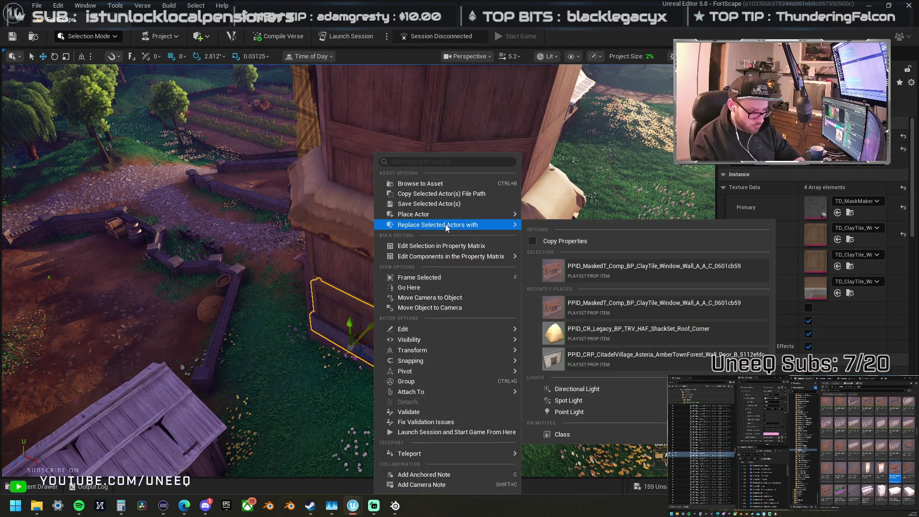
click(602, 272)
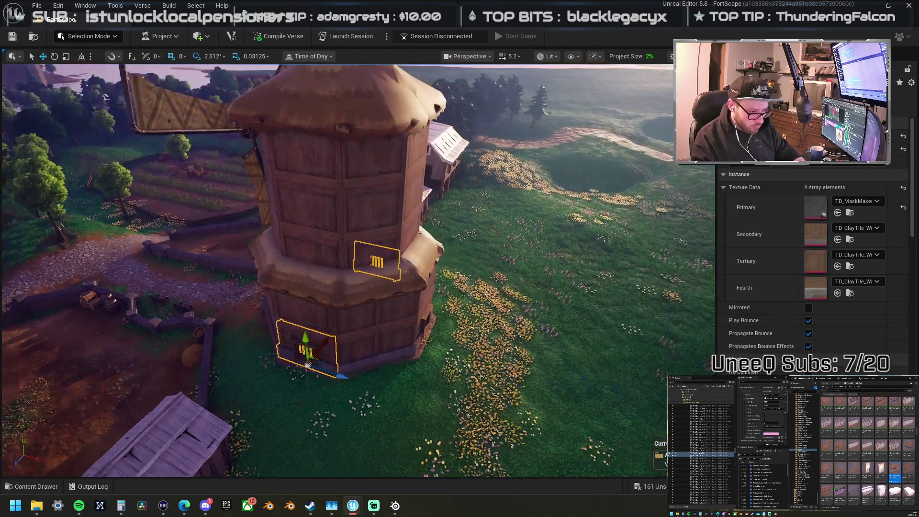
mouse_move(374, 256)
mouse_down()
mouse_move(354, 259)
mouse_move(373, 256)
mouse_up()
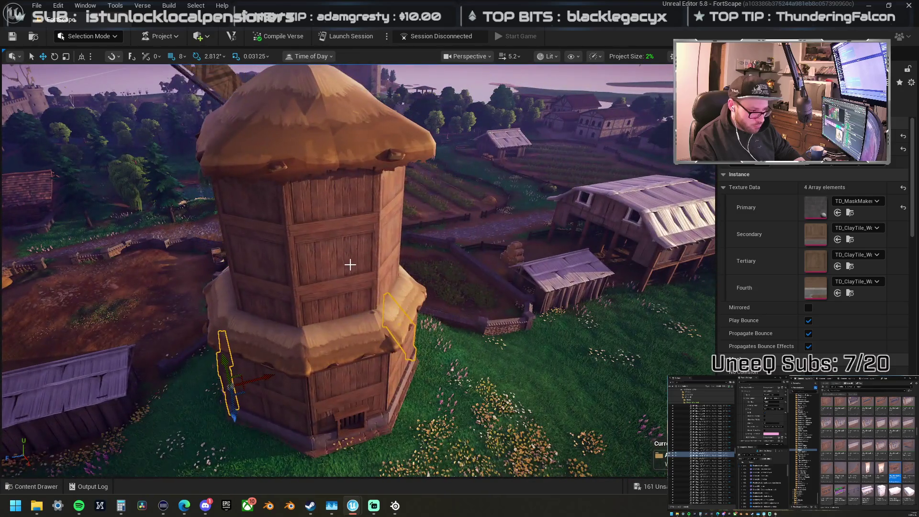
Step: Replace two upper-tier wall panels with ClayTile Window Wall B_A_B
click(347, 264)
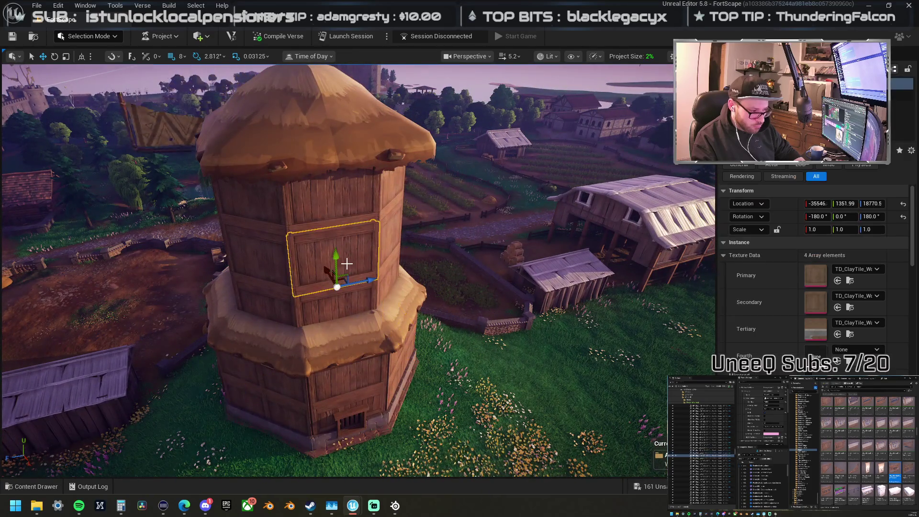
mouse_move(335, 205)
mouse_down()
mouse_move(368, 266)
mouse_move(370, 211)
mouse_move(393, 236)
mouse_up()
ctrl+click(439, 207)
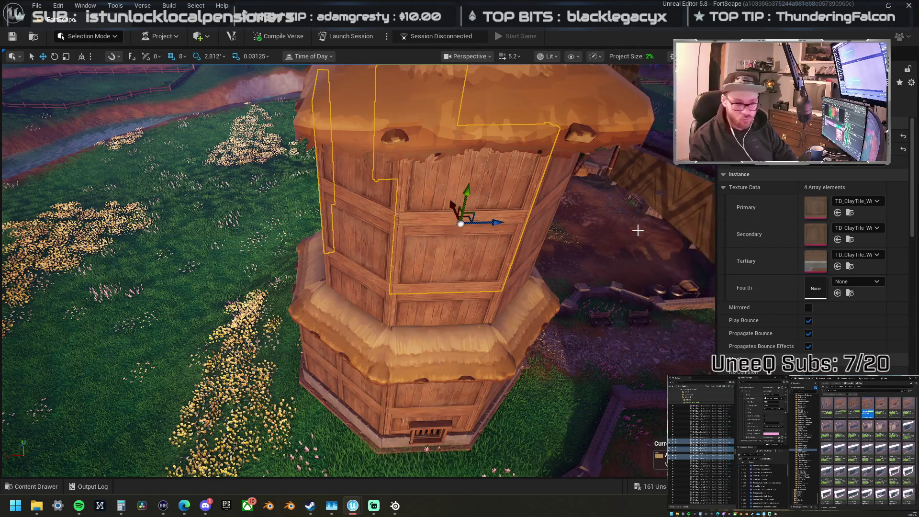
right_click(464, 224)
mouse_move(491, 228)
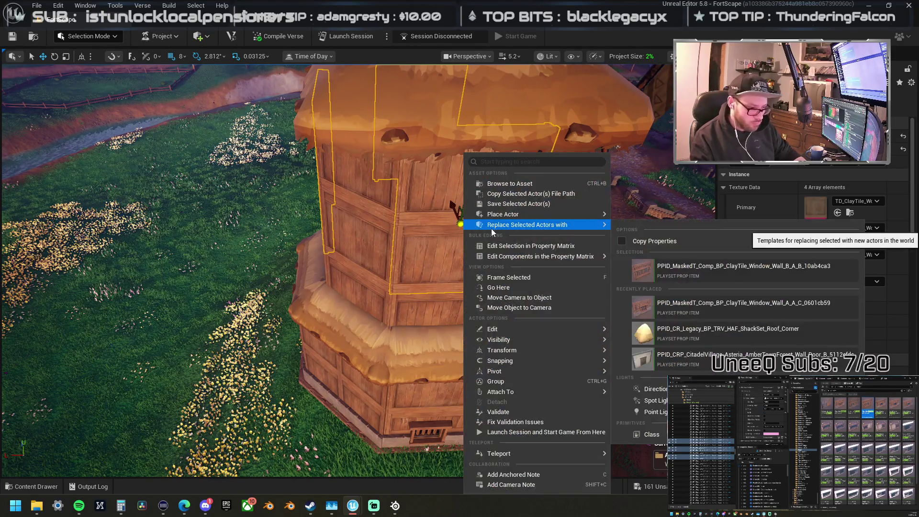
click(700, 264)
mouse_move(508, 237)
mouse_down()
mouse_move(508, 269)
mouse_move(479, 282)
mouse_move(460, 311)
mouse_move(308, 221)
mouse_up()
Step: Swap the wall panel above the doorway for a slatted window wall
click(294, 223)
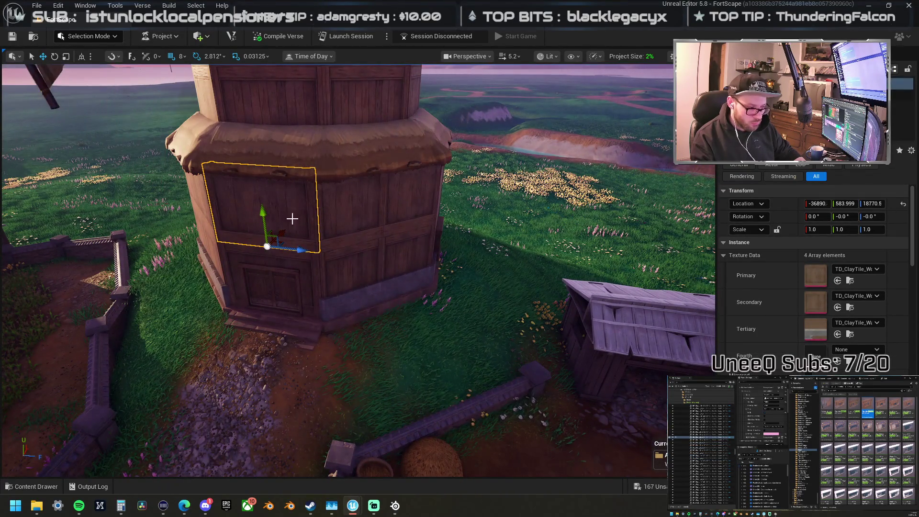
right_click(292, 218)
mouse_move(389, 245)
click(551, 290)
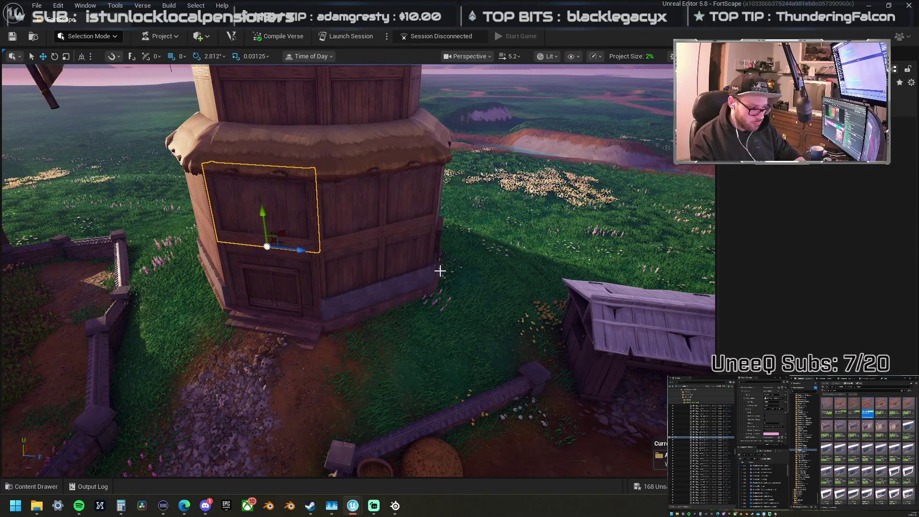
mouse_move(440, 271)
mouse_down()
mouse_move(407, 249)
mouse_move(479, 211)
mouse_move(426, 220)
mouse_move(513, 236)
mouse_move(615, 225)
mouse_move(358, 308)
mouse_move(329, 220)
mouse_up()
Step: Replace an interior corner wall panel of the tower with the Window Wall B_A_B slatted window
click(315, 197)
right_click(320, 196)
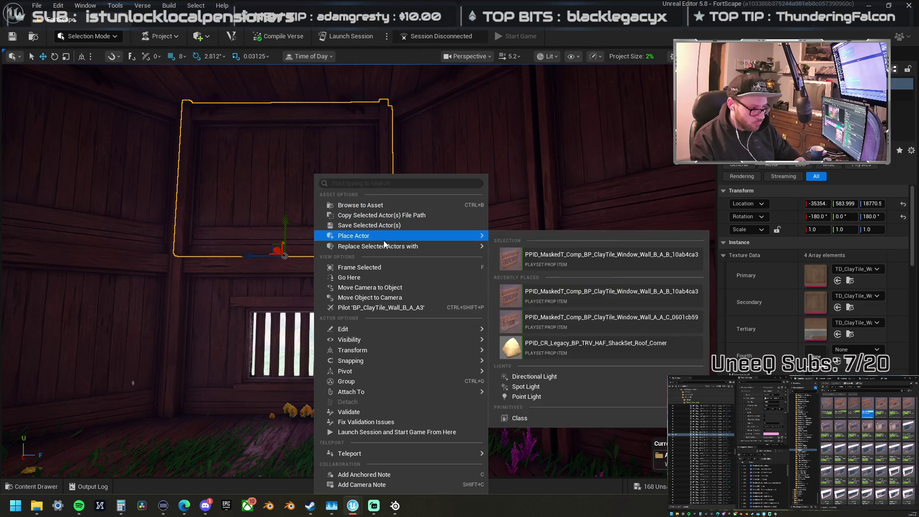
key(Escape)
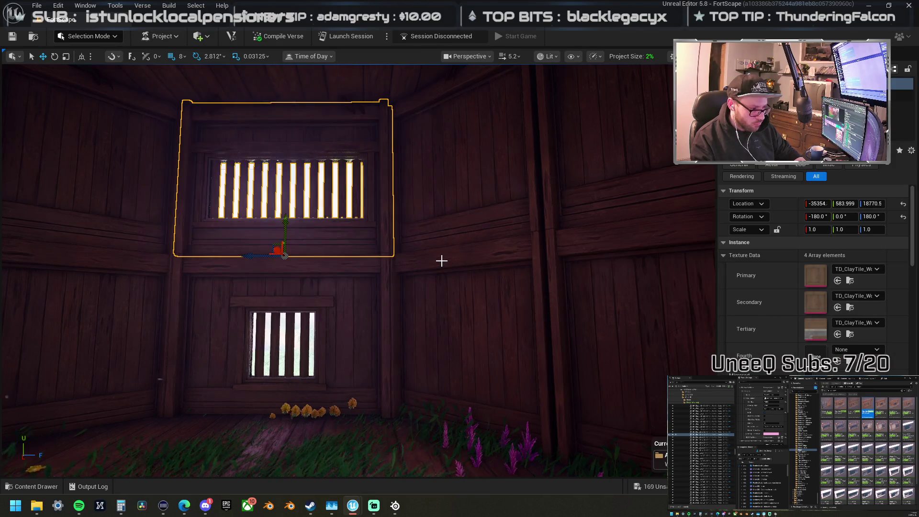
mouse_move(441, 262)
mouse_down()
mouse_move(507, 264)
mouse_move(474, 254)
mouse_up()
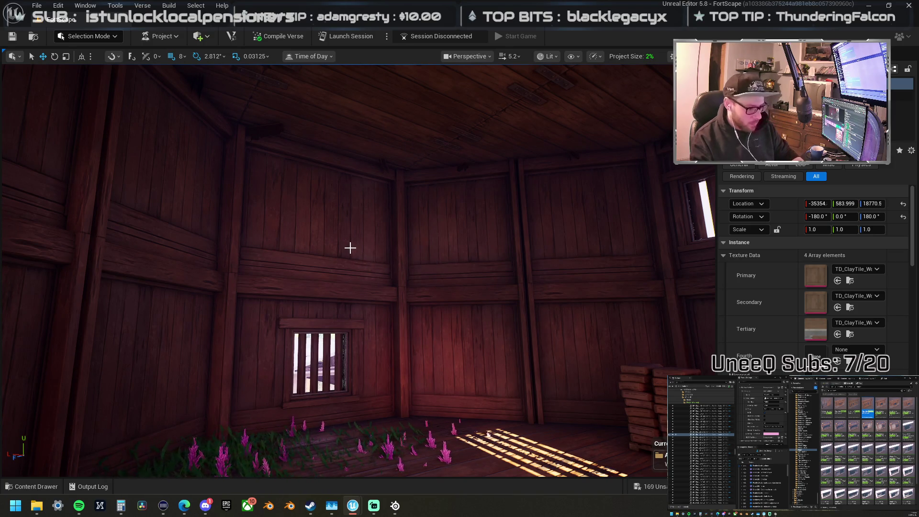
drag(350, 248, 337, 246)
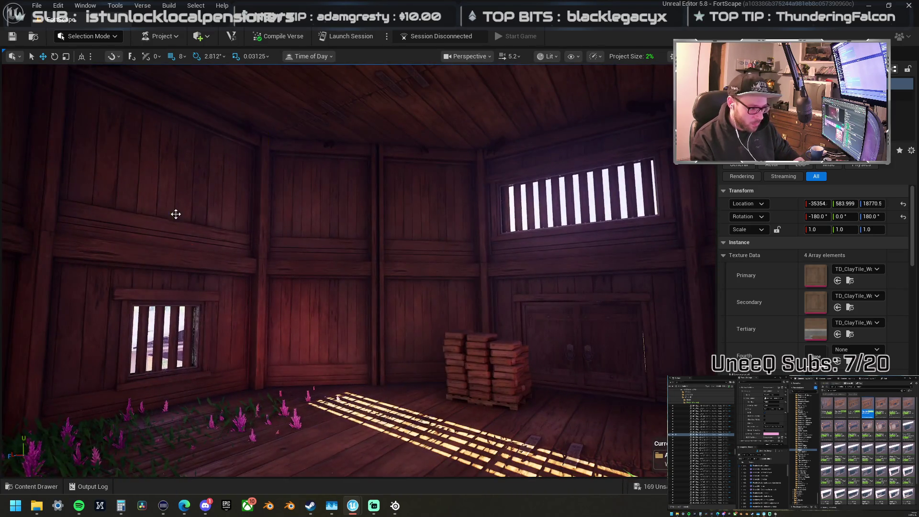
drag(176, 214, 447, 228)
click(554, 213)
right_click(555, 214)
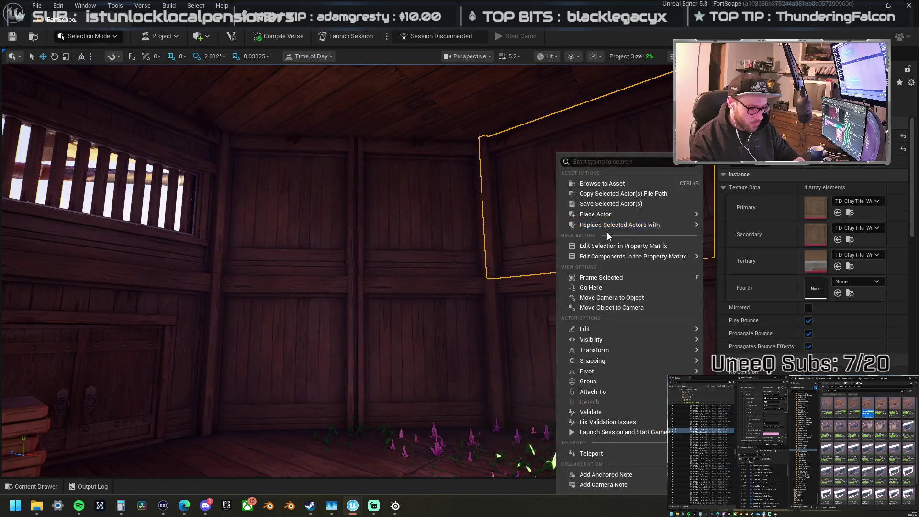
mouse_move(642, 228)
click(518, 256)
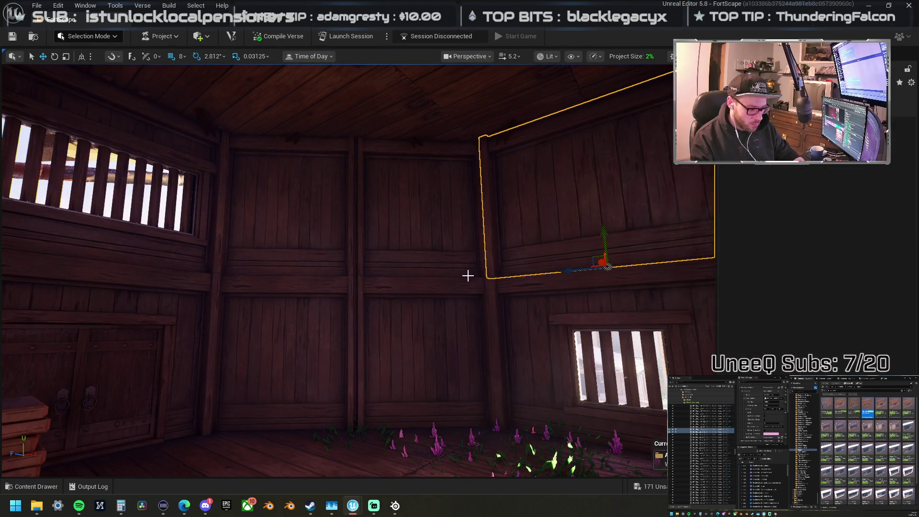
Step: Turn an upper interior wall panel above the plank pallet into Window Wall B_A_B as well
mouse_move(468, 271)
mouse_down()
mouse_move(364, 285)
mouse_move(338, 206)
mouse_move(333, 258)
mouse_move(336, 239)
mouse_move(485, 270)
mouse_move(447, 249)
mouse_move(443, 230)
mouse_up()
mouse_move(335, 240)
mouse_down()
mouse_move(250, 273)
mouse_move(383, 305)
mouse_up()
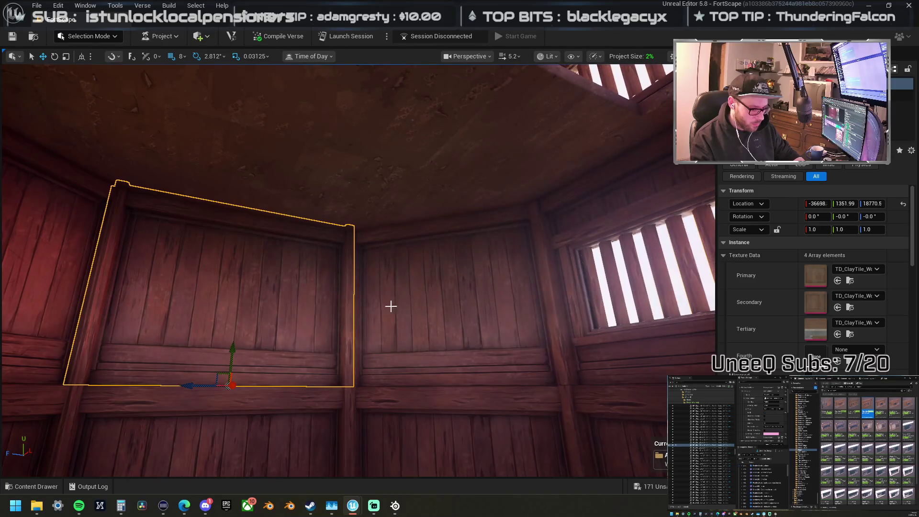
right_click(309, 268)
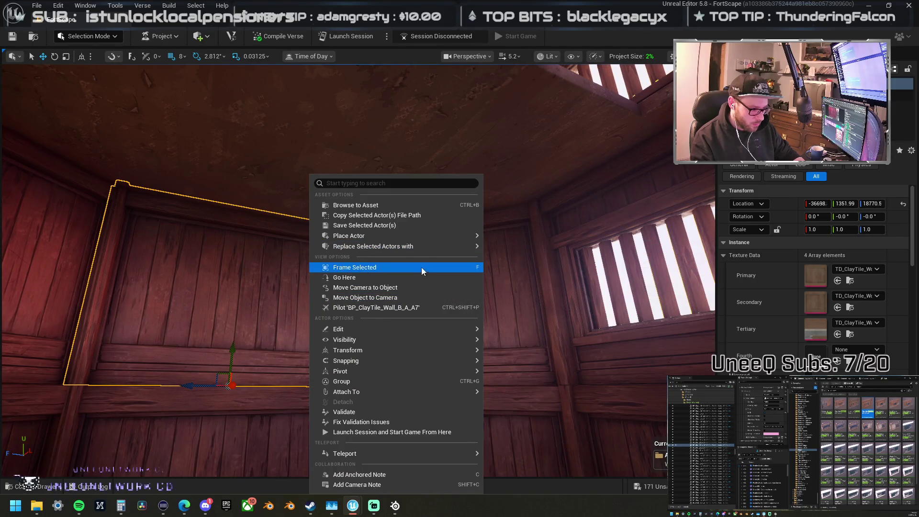
mouse_move(420, 248)
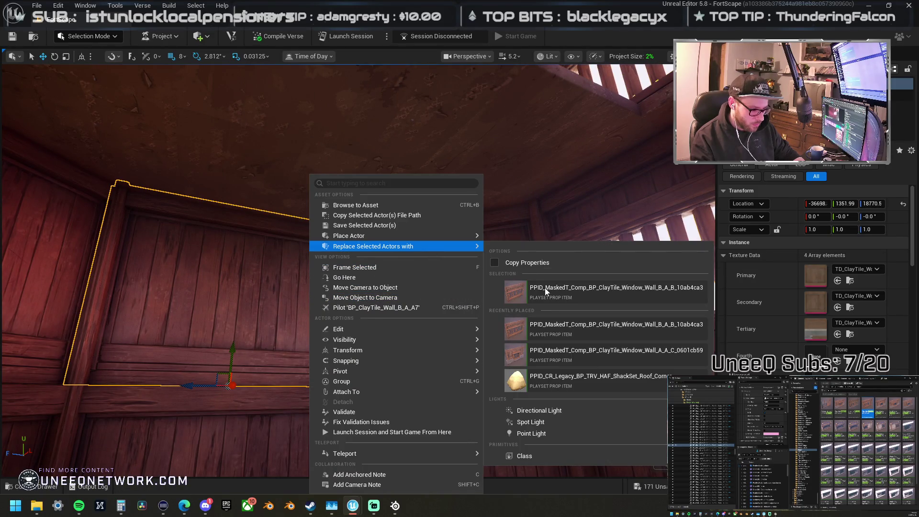
click(527, 297)
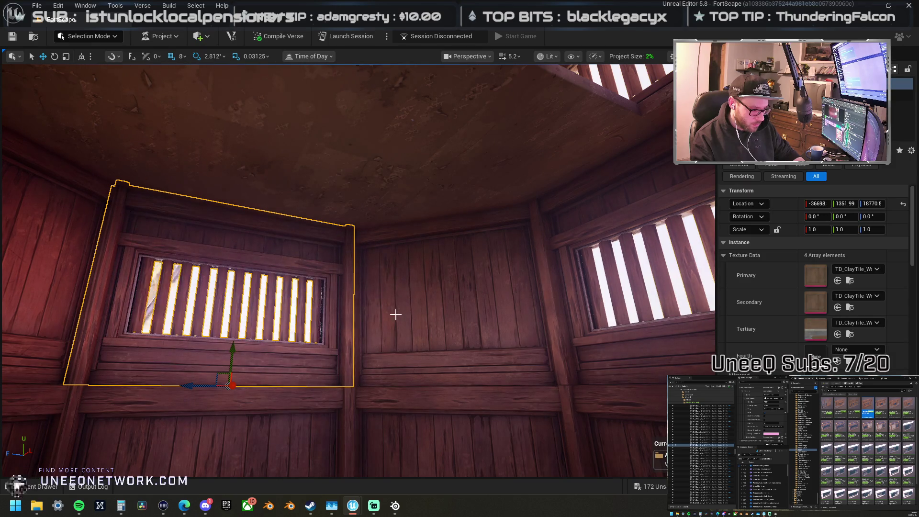
mouse_move(396, 314)
mouse_down()
mouse_move(392, 268)
mouse_move(393, 326)
mouse_move(335, 321)
mouse_move(316, 306)
mouse_move(335, 300)
mouse_move(368, 307)
mouse_move(354, 316)
mouse_move(371, 311)
mouse_move(357, 316)
mouse_move(318, 300)
mouse_up()
key(Delete)
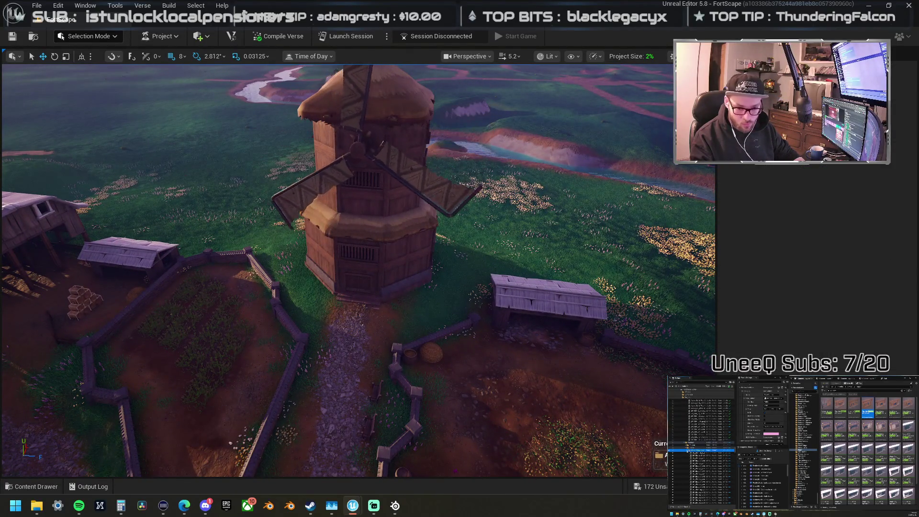
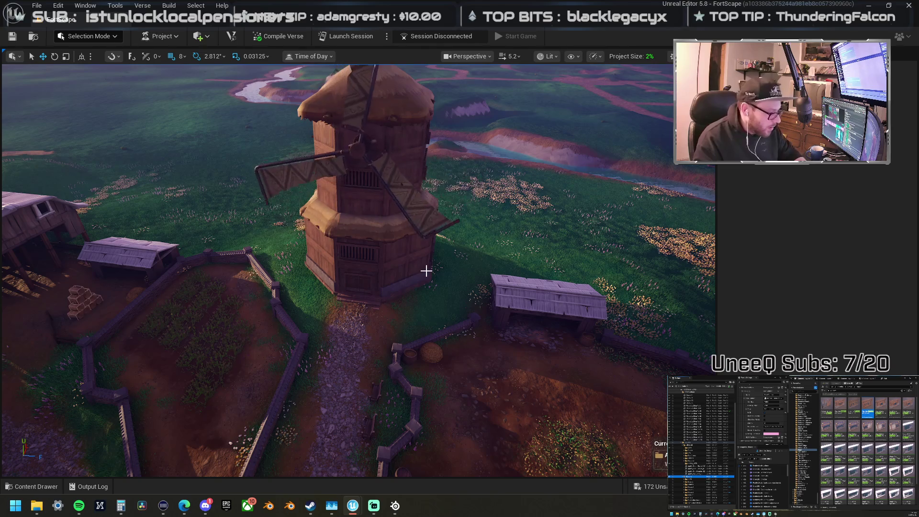
Step: Fly down from the windmill and around the village to view the island from new angles
drag(437, 290, 437, 291)
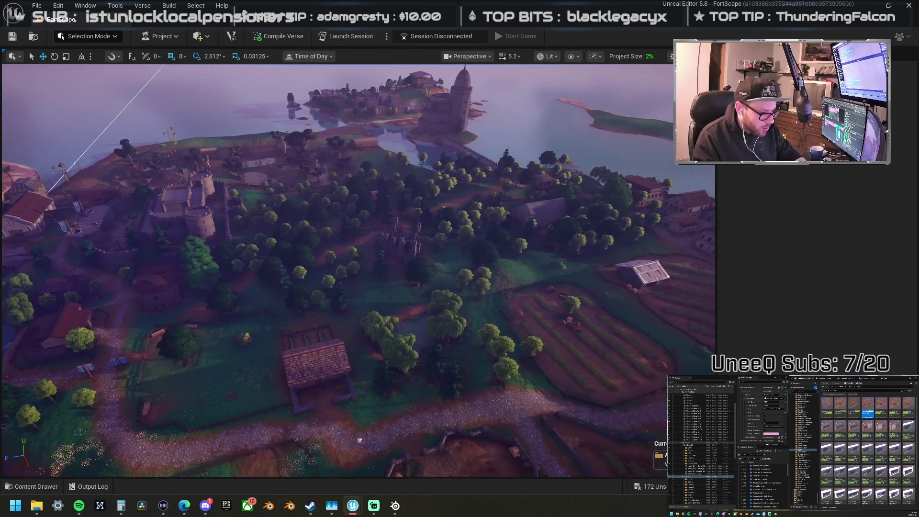
scroll(358, 271, up, 1)
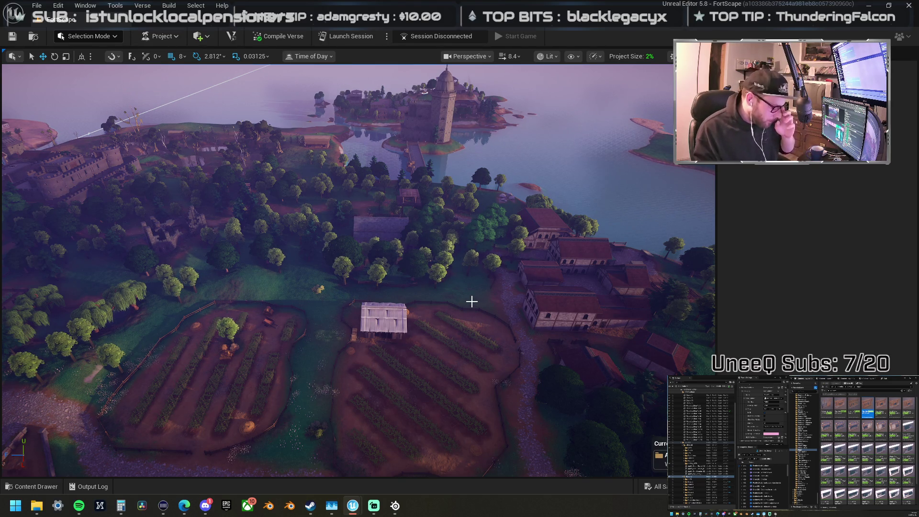
drag(526, 298, 440, 295)
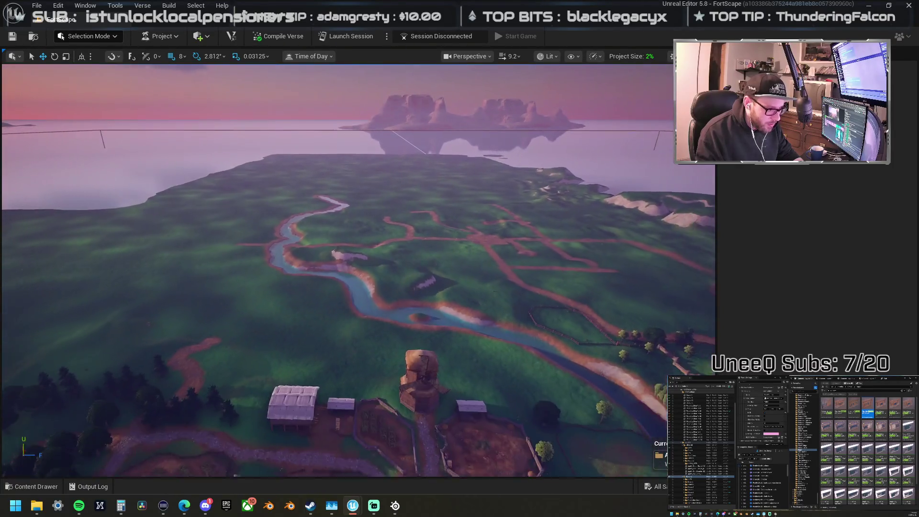
scroll(359, 269, up, 2)
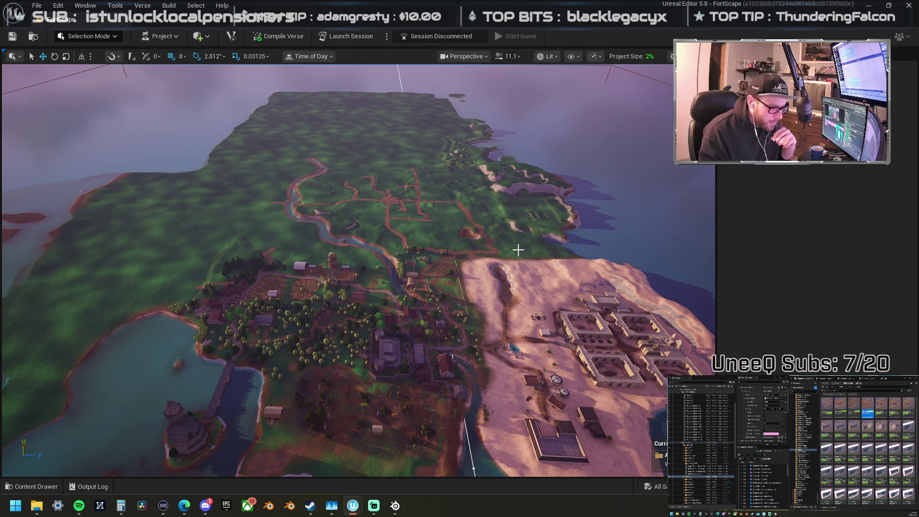
scroll(493, 253, down, 5)
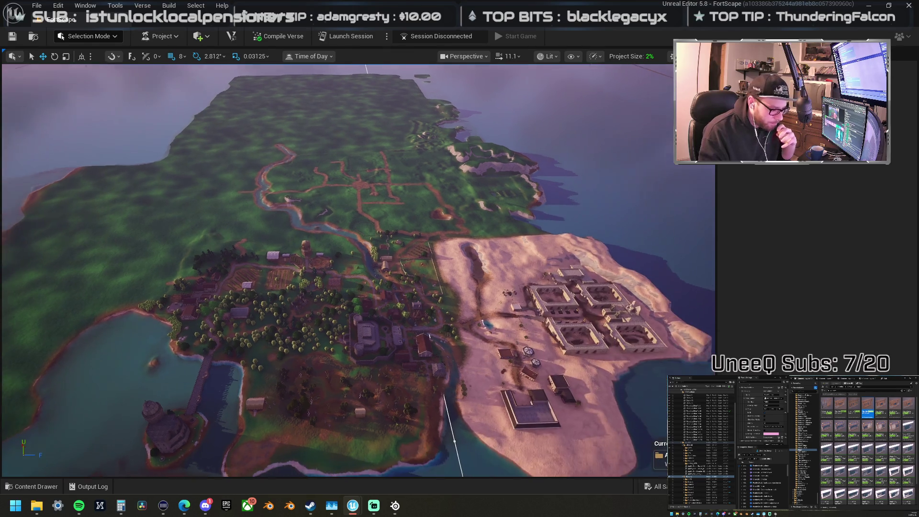
scroll(493, 252, up, 2)
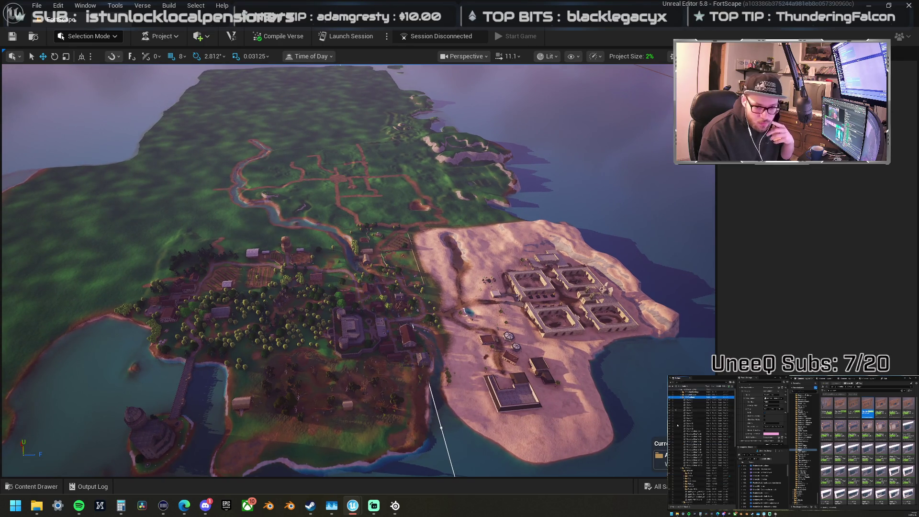
scroll(492, 252, up, 2)
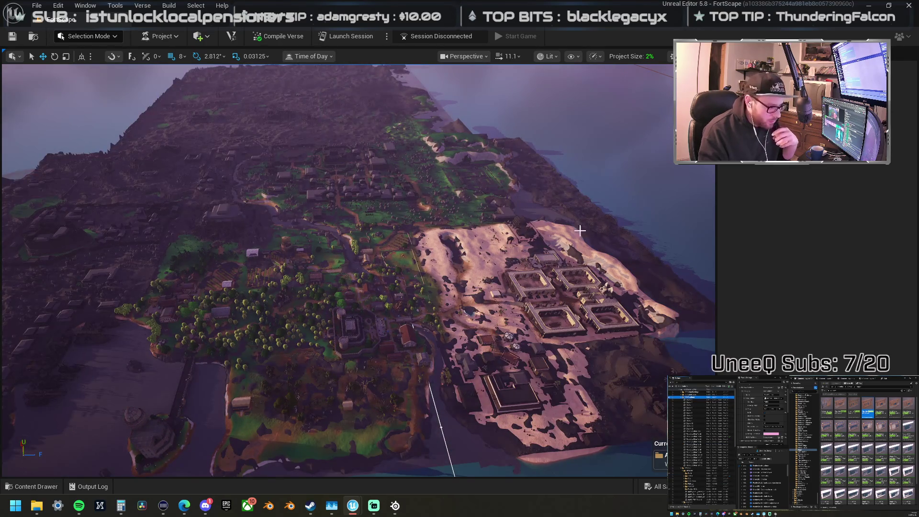
scroll(493, 252, up, 2)
scroll(359, 270, down, 1)
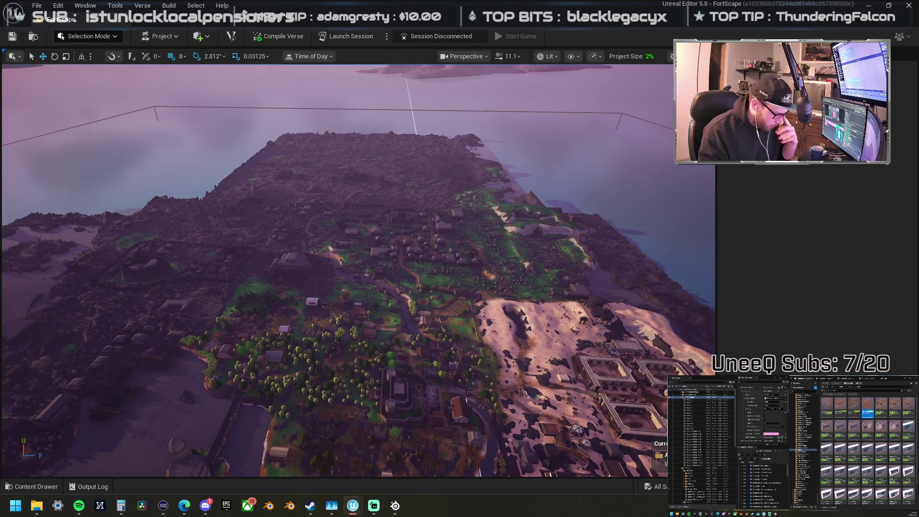
scroll(358, 270, down, 1)
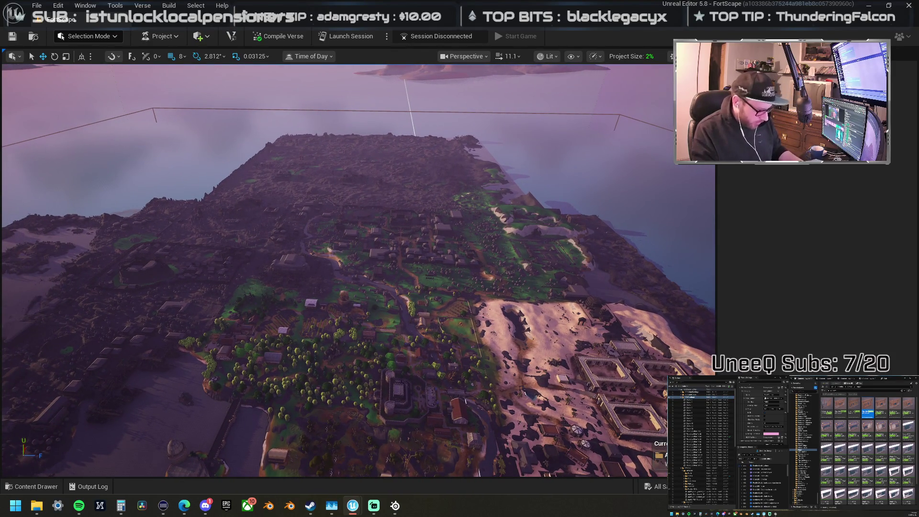
scroll(357, 270, up, 1)
scroll(356, 270, up, 1)
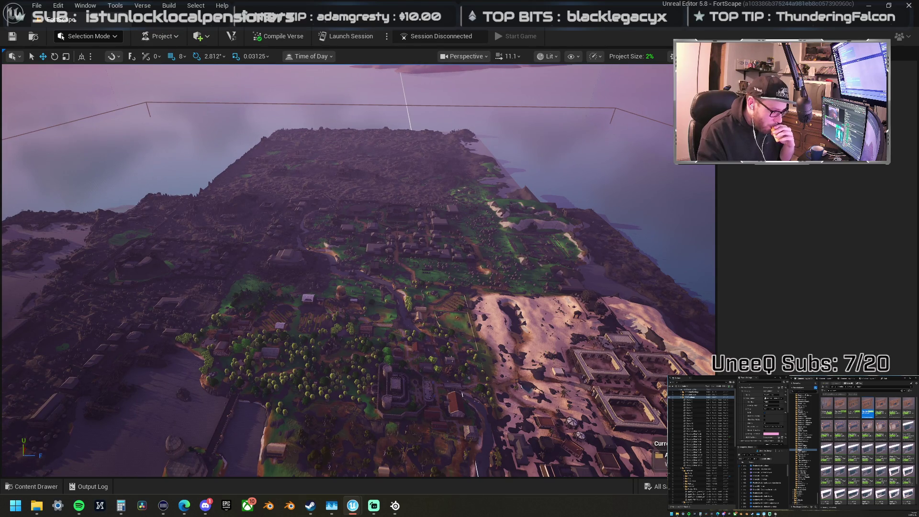
scroll(356, 271, up, 3)
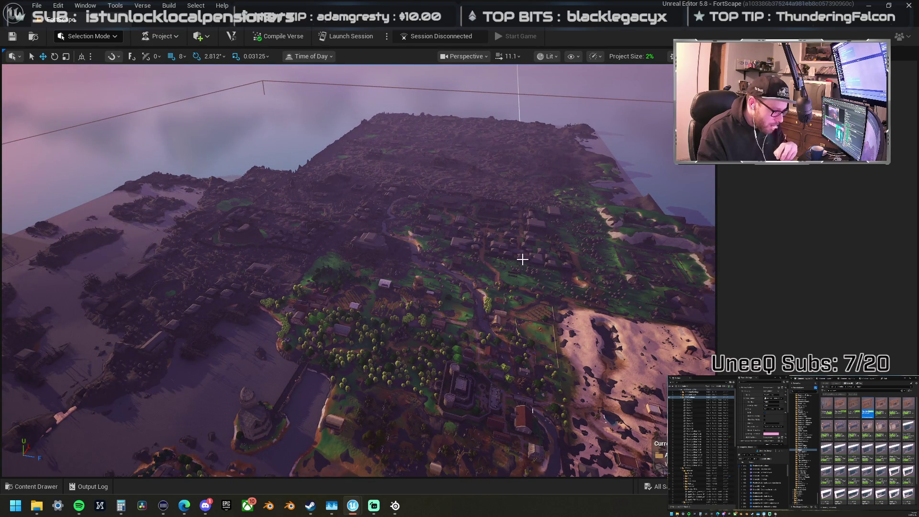
drag(522, 259, 474, 263)
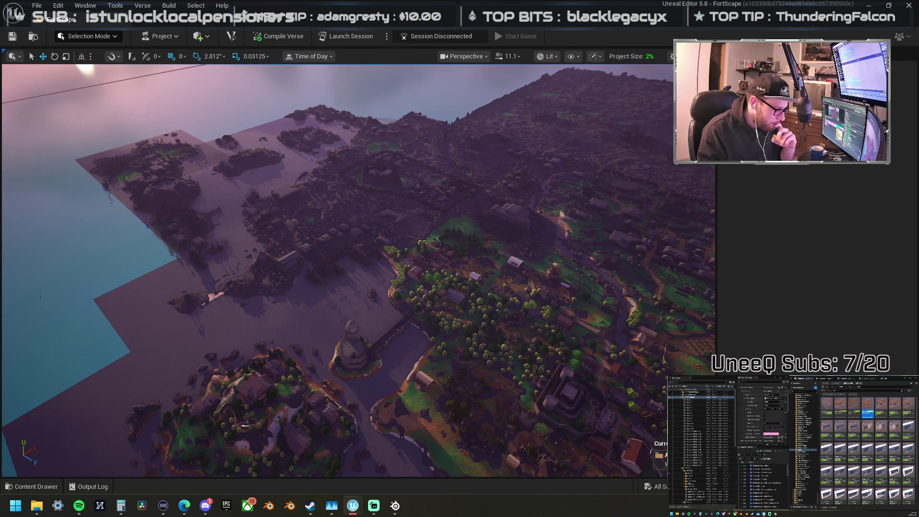
mouse_move(474, 262)
mouse_down()
mouse_move(474, 244)
mouse_move(522, 245)
mouse_up()
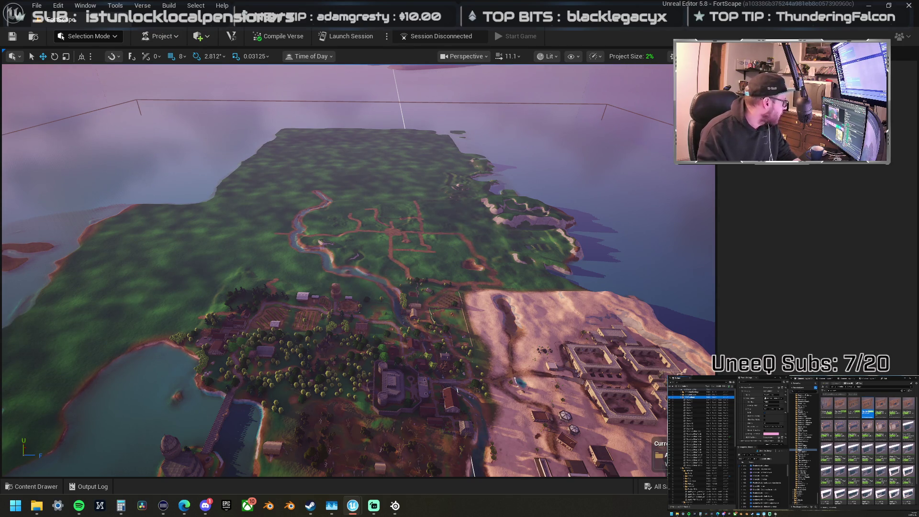
Step: Bring the browser showing the 'FPS ARENA | 5V5 | ALL GUNS' island page over the editor
key(alt+Tab)
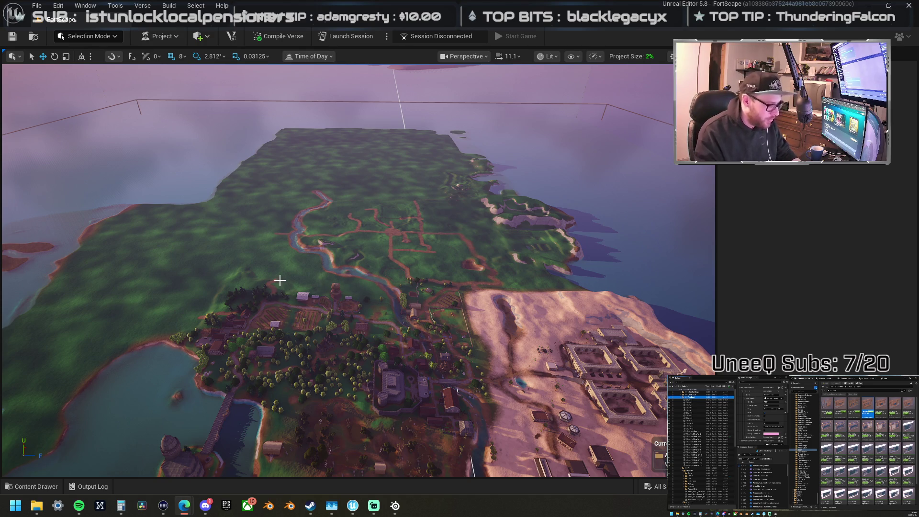
drag(350, 260, 327, 282)
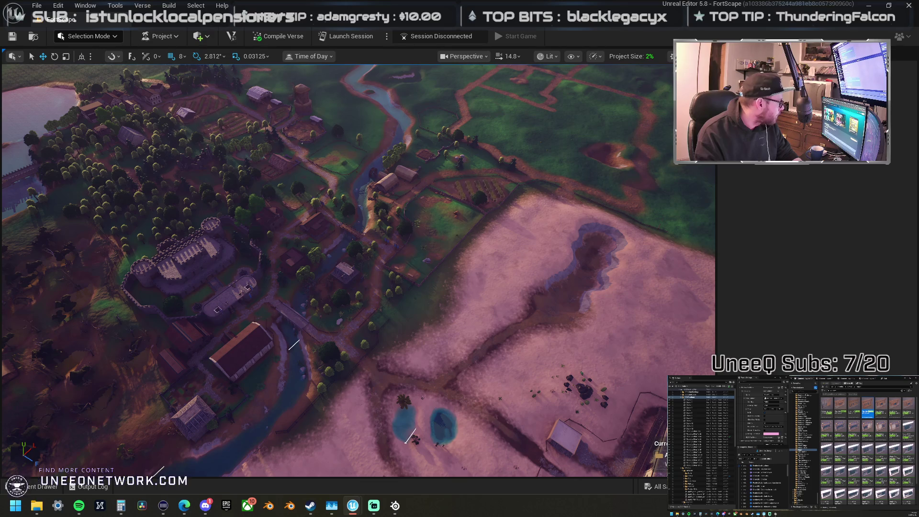
key(alt+Tab)
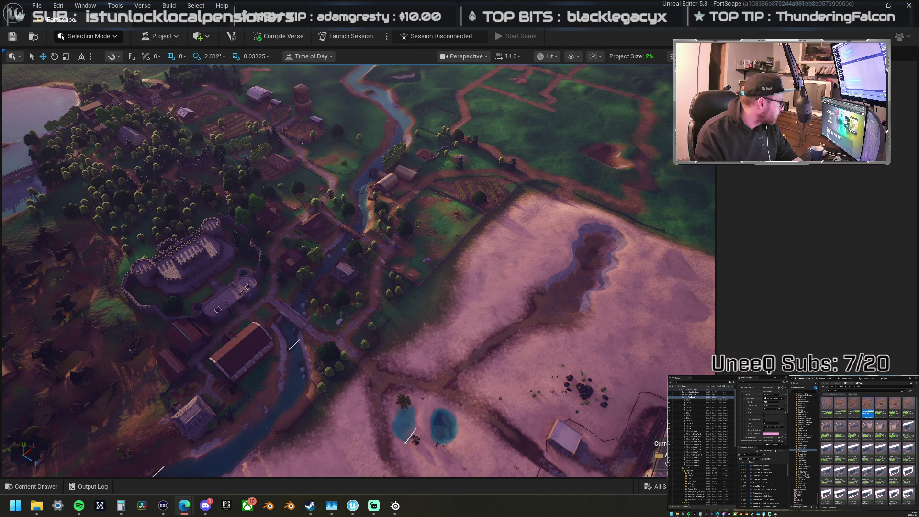
mouse_move(0, 167)
mouse_down()
mouse_move(76, 166)
mouse_move(330, 67)
mouse_move(395, 62)
mouse_move(390, 49)
mouse_up()
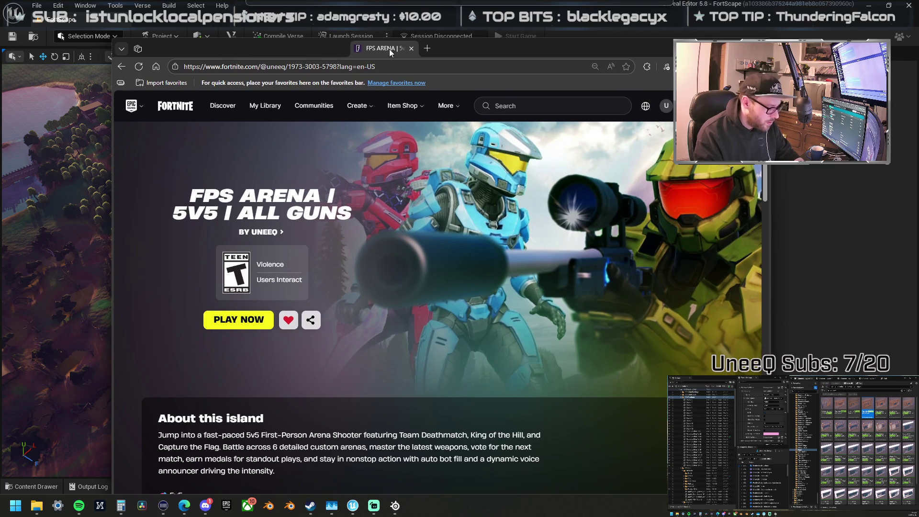
Step: Move the island page window aside and hide the browser to reveal the village viewport
drag(390, 49, 276, 76)
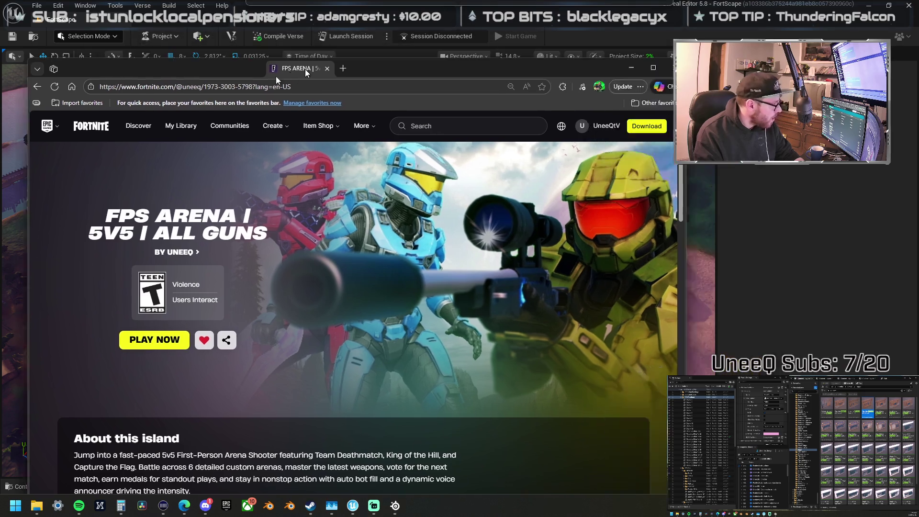
key(alt+Tab)
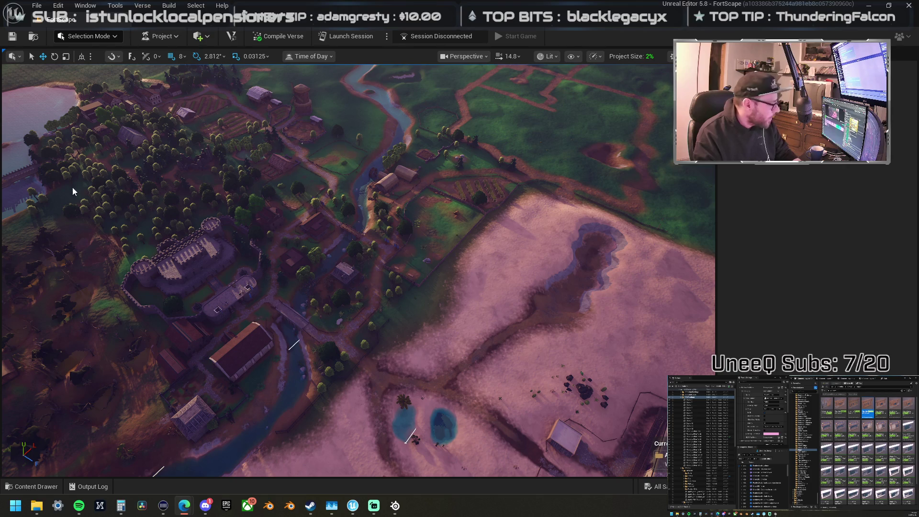
mouse_move(380, 303)
mouse_down()
mouse_move(382, 235)
mouse_move(384, 293)
mouse_up()
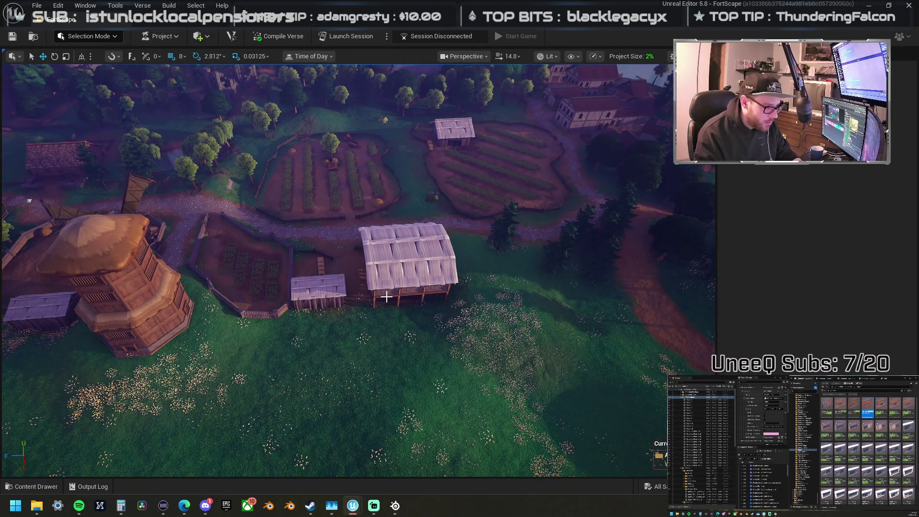
mouse_move(398, 294)
mouse_down()
mouse_move(399, 324)
mouse_move(407, 326)
mouse_up()
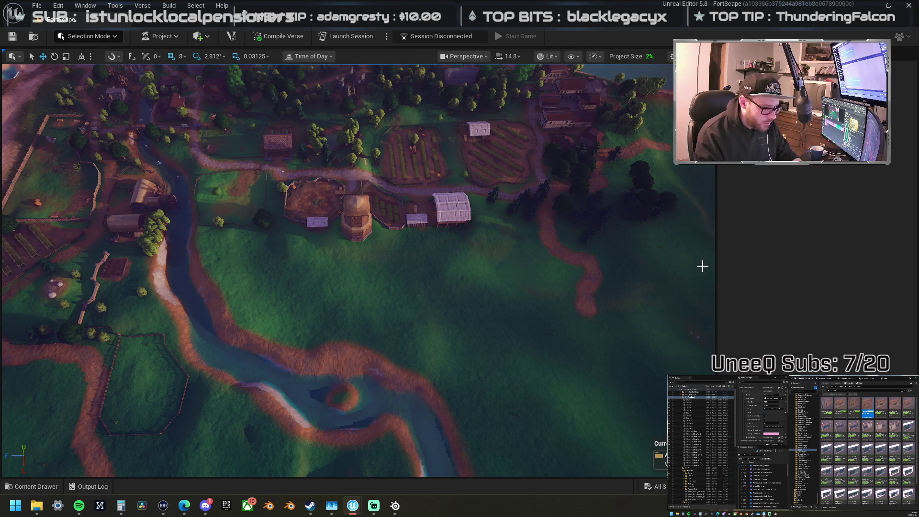
mouse_move(595, 263)
mouse_down()
mouse_move(598, 306)
mouse_move(599, 249)
mouse_move(599, 261)
mouse_up()
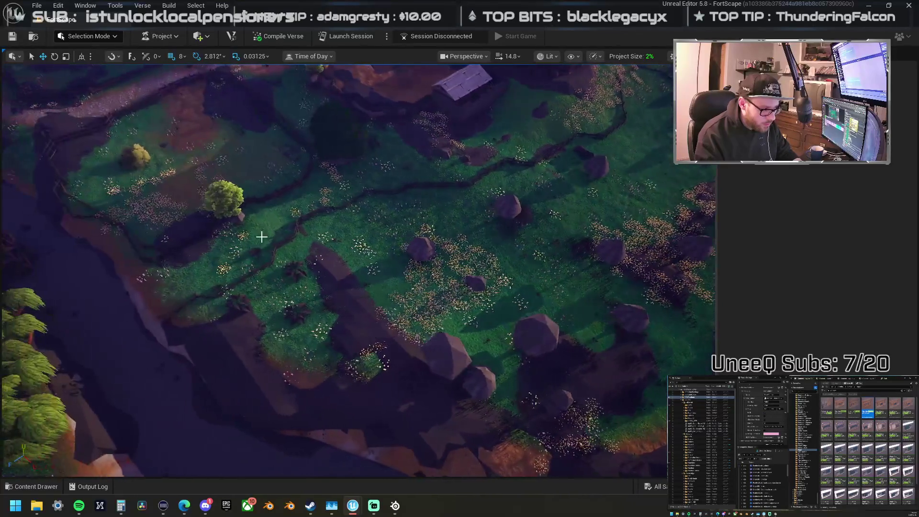
Step: Duplicate the riverbank tree and place the copy further left along the bank
click(225, 204)
key(f)
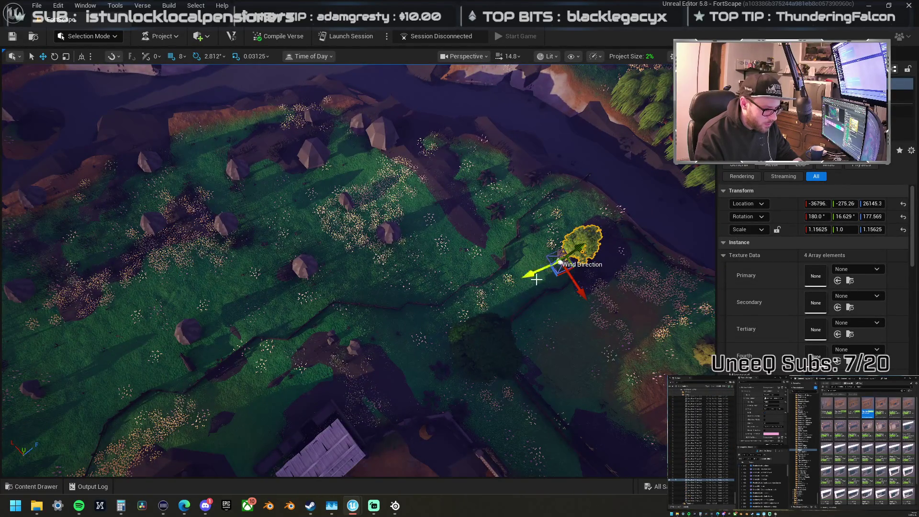
mouse_move(557, 276)
mouse_down()
mouse_move(359, 244)
mouse_move(382, 249)
mouse_move(302, 273)
mouse_move(302, 290)
mouse_move(232, 248)
mouse_move(234, 189)
mouse_move(154, 175)
mouse_move(148, 233)
mouse_move(185, 348)
mouse_move(296, 266)
mouse_move(359, 140)
mouse_move(346, 221)
mouse_move(417, 303)
mouse_move(538, 242)
mouse_move(266, 267)
mouse_move(214, 288)
mouse_move(199, 210)
mouse_move(160, 175)
mouse_move(235, 207)
mouse_move(280, 131)
mouse_move(272, 152)
mouse_move(238, 123)
mouse_move(232, 150)
mouse_up()
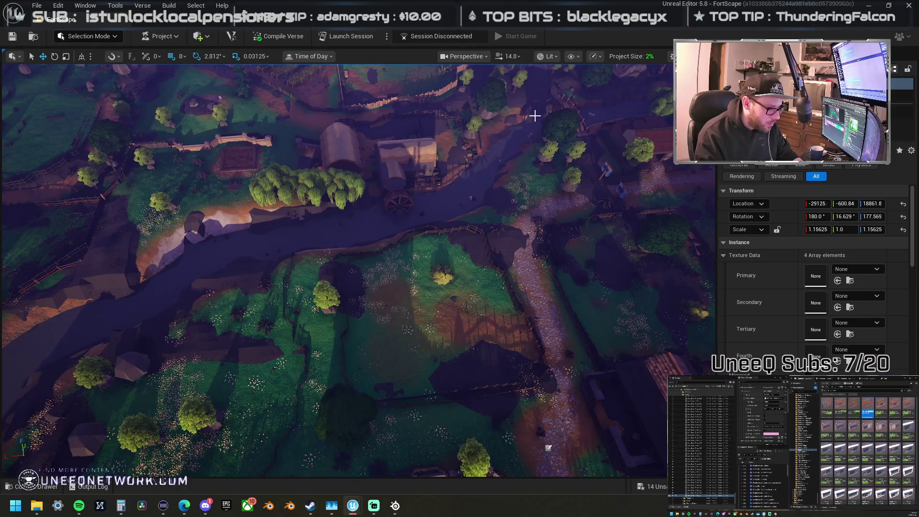
Step: Move the ground decal patch left and up to a new spot on the grass
click(644, 242)
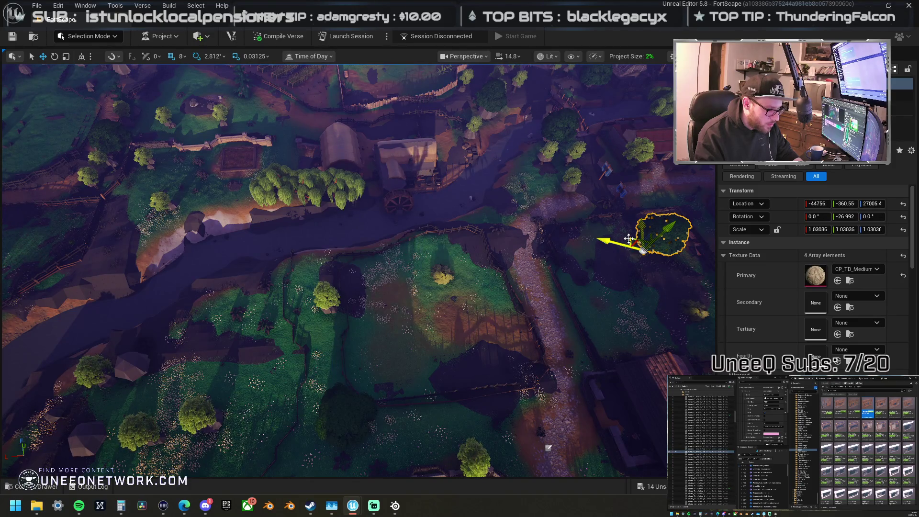
mouse_move(629, 238)
mouse_down()
mouse_move(236, 324)
mouse_move(148, 363)
mouse_up()
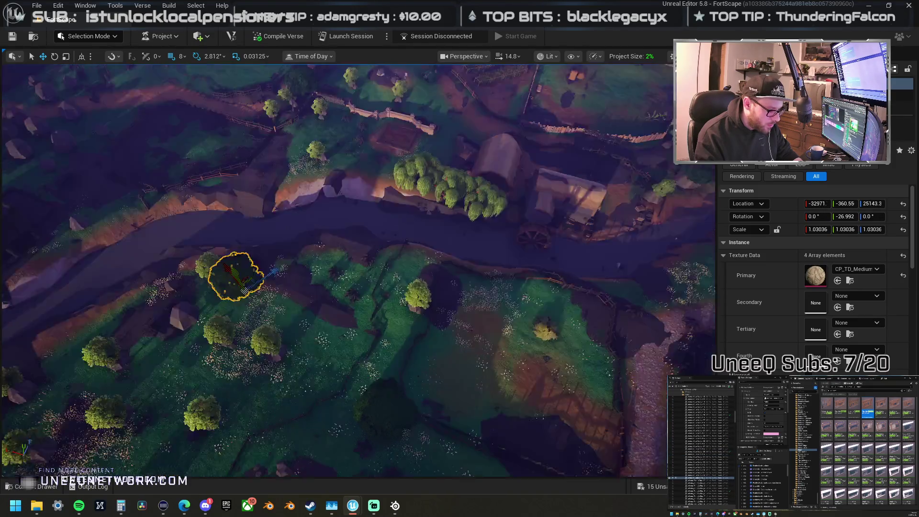
drag(405, 356, 405, 357)
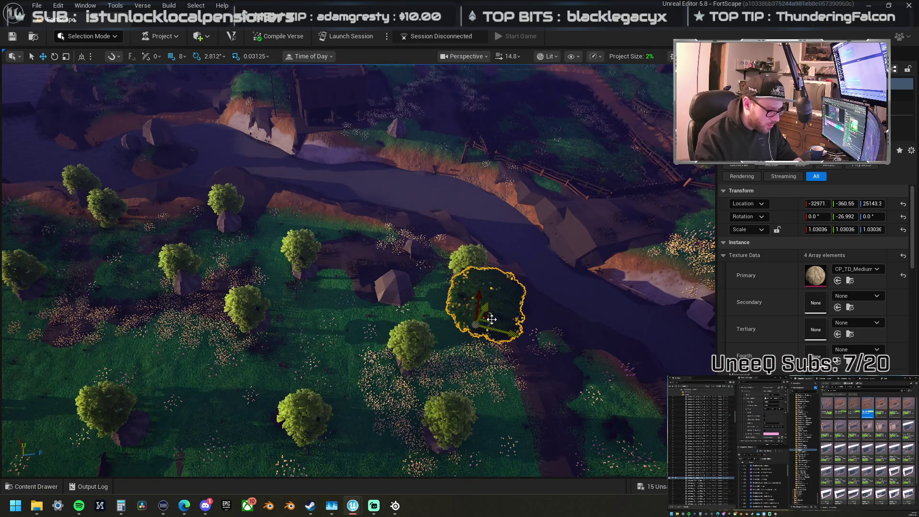
mouse_move(489, 317)
mouse_down()
mouse_move(399, 300)
mouse_move(405, 266)
mouse_move(364, 261)
mouse_move(421, 261)
mouse_move(384, 282)
mouse_up()
click(467, 260)
Step: Select fence pieces around the path and the barn by the farm fields
click(421, 316)
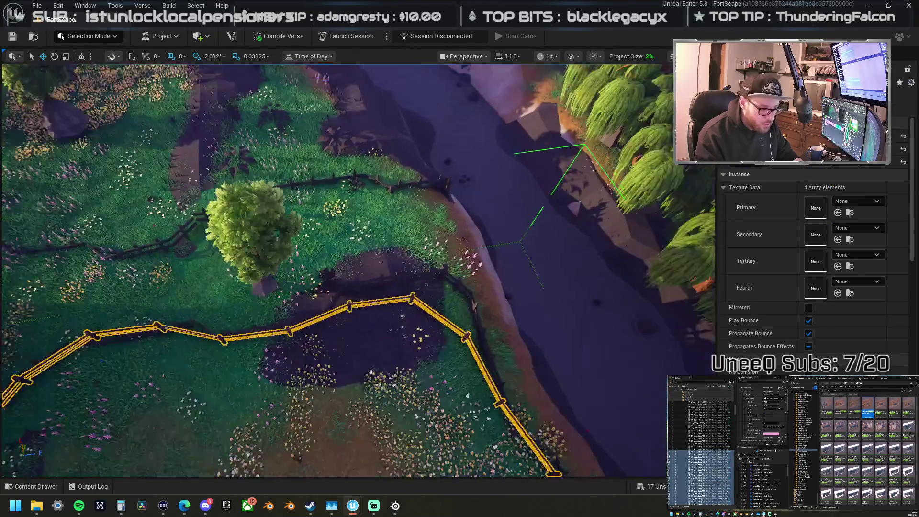
mouse_move(374, 268)
mouse_down()
mouse_move(364, 273)
mouse_move(374, 268)
mouse_up()
click(235, 263)
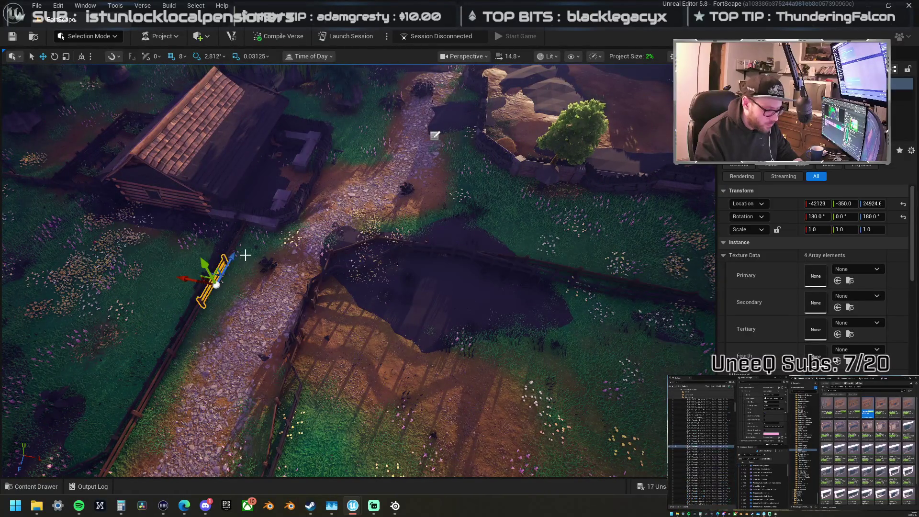
drag(574, 227, 551, 234)
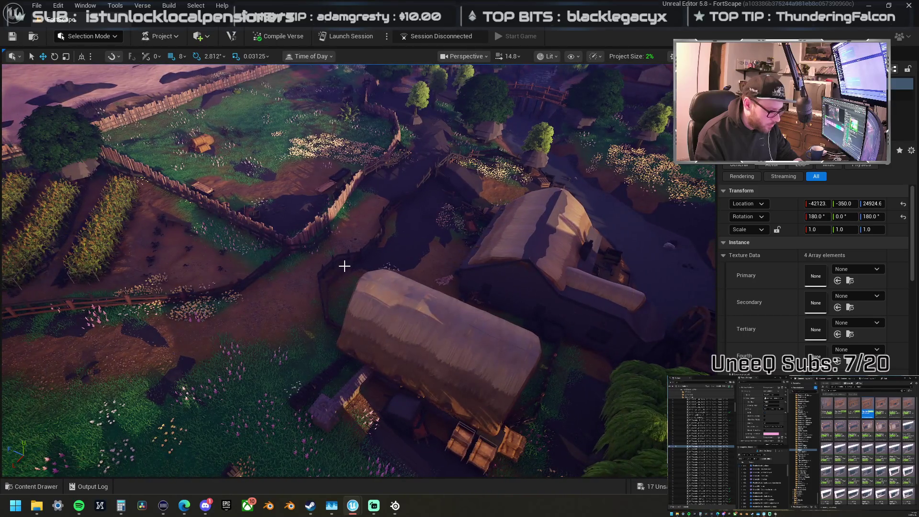
click(344, 266)
key(f)
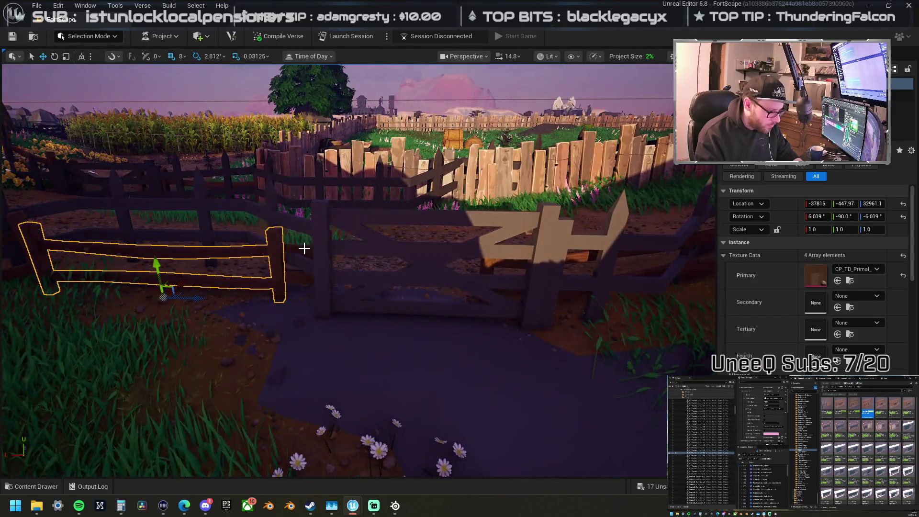
ctrl+click(304, 248)
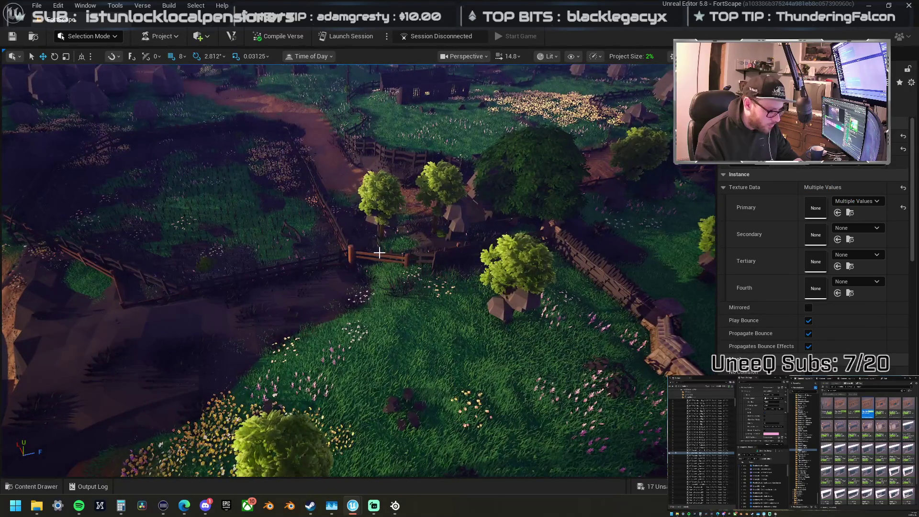
Step: Select the two fence gate pieces and move them beside the central house
click(376, 256)
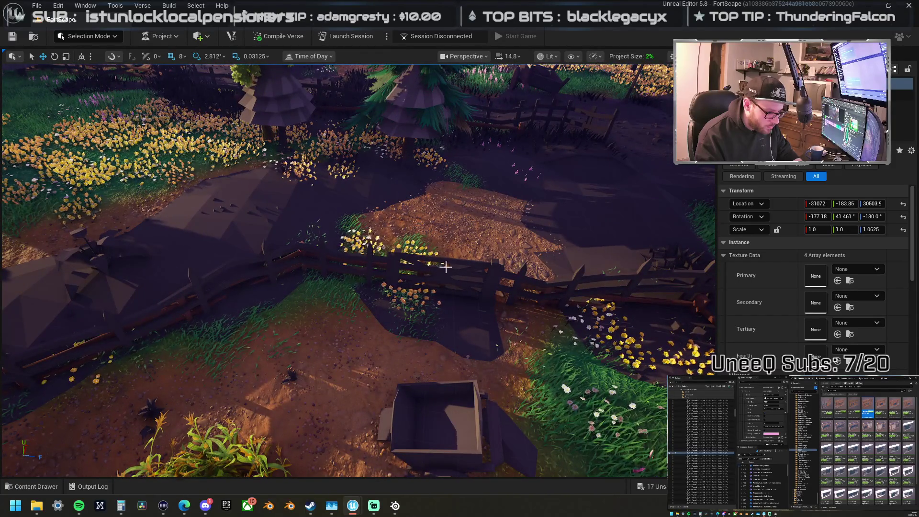
click(478, 289)
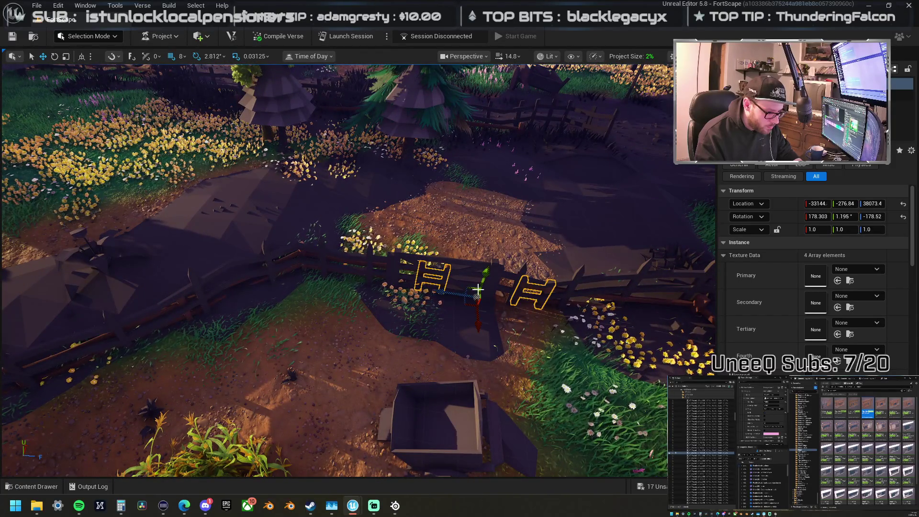
ctrl+click(558, 290)
scroll(487, 299, down, 10)
drag(563, 269, 563, 205)
drag(579, 153, 473, 234)
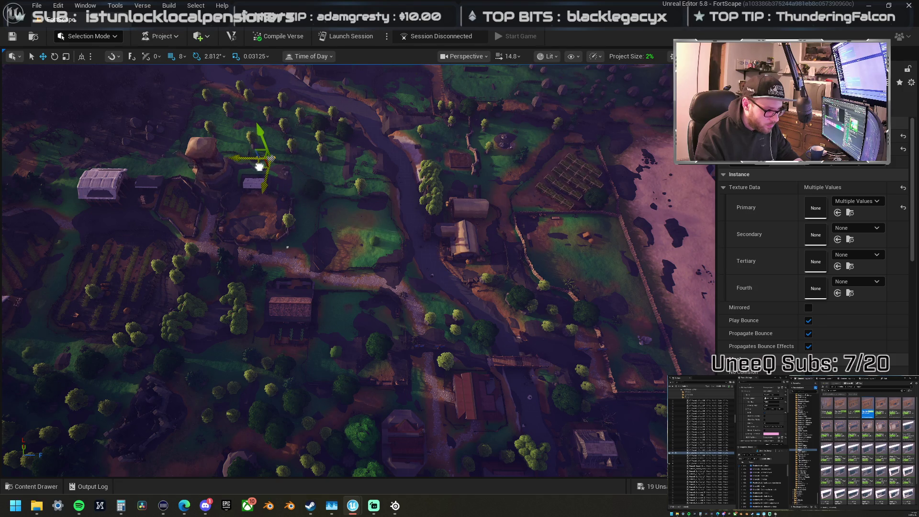
Step: Move the fence pieces down onto the meadow grass near the cow
key(f)
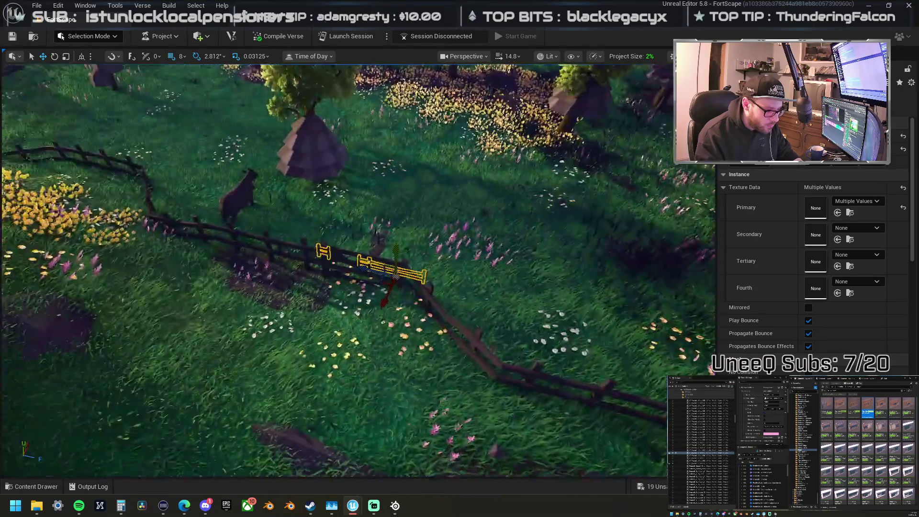
scroll(368, 281, down, 6)
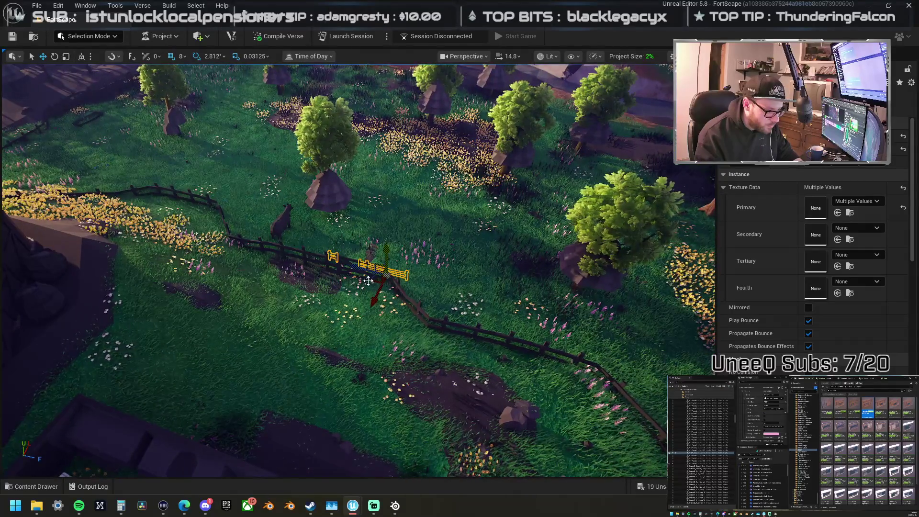
drag(369, 281, 351, 329)
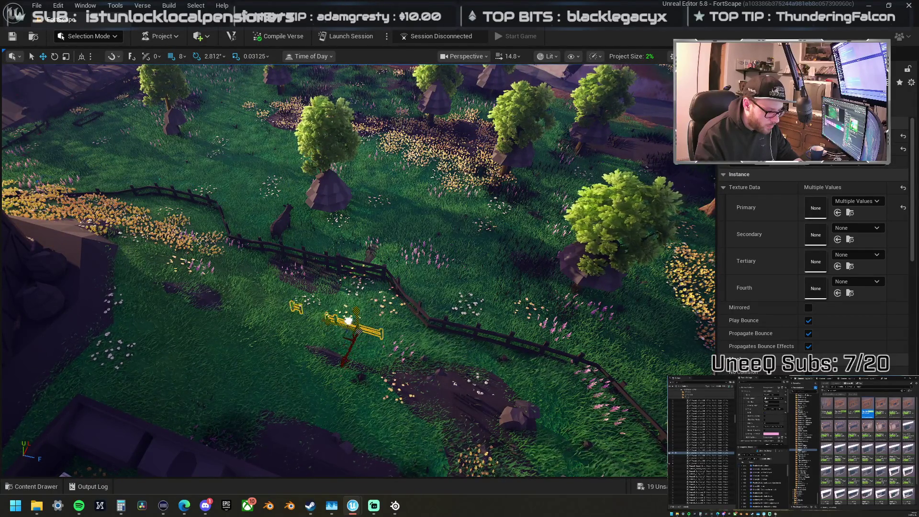
drag(354, 245, 354, 265)
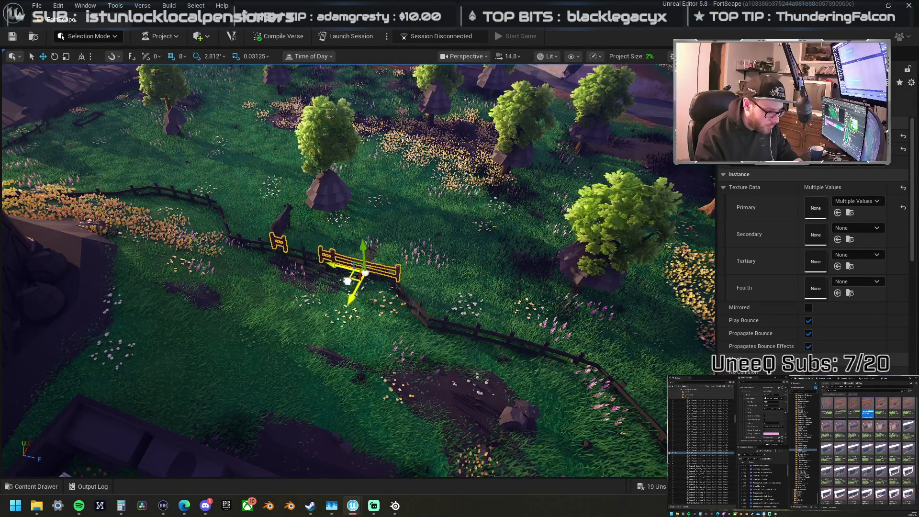
scroll(347, 275, up, 3)
key(e)
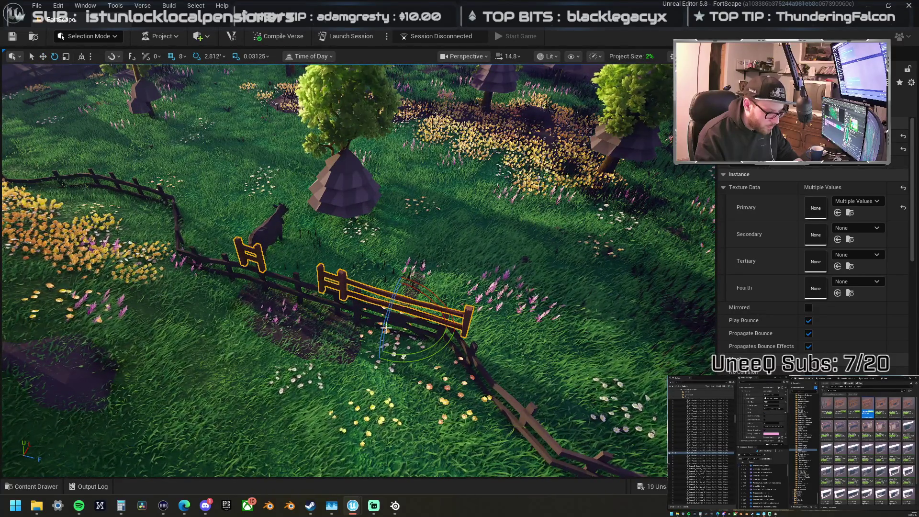
drag(403, 349, 431, 368)
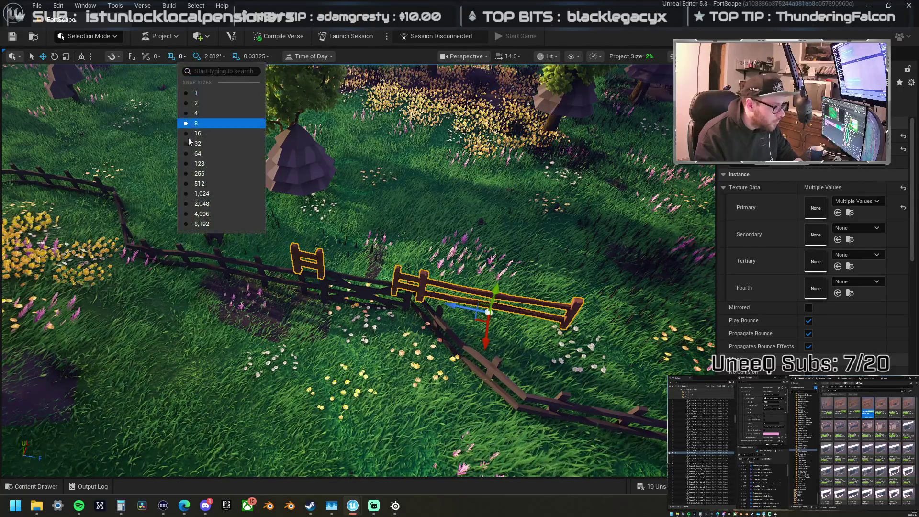
Step: Set movement snap to 32 and place a copy of the long fence rail to the left
key(Escape)
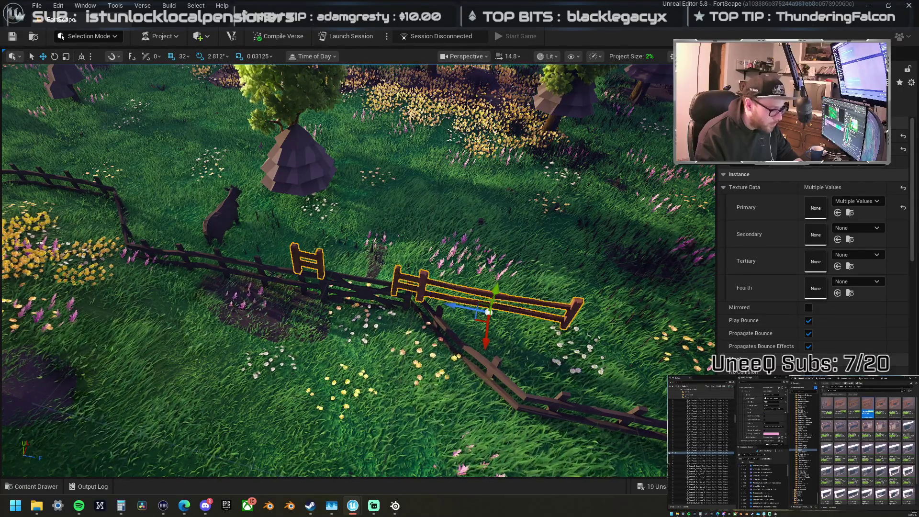
click(489, 312)
drag(489, 312, 213, 248)
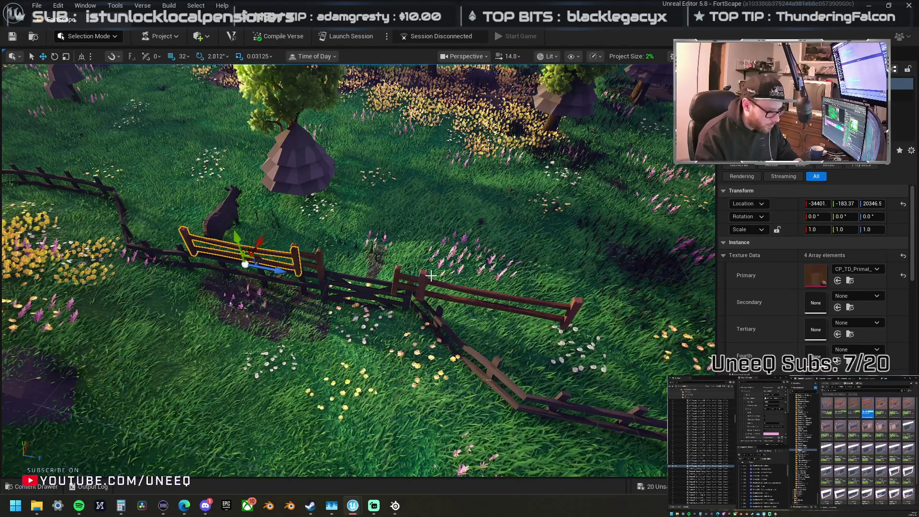
Step: Select the fence rails and gates, undoing the last fence move
click(449, 285)
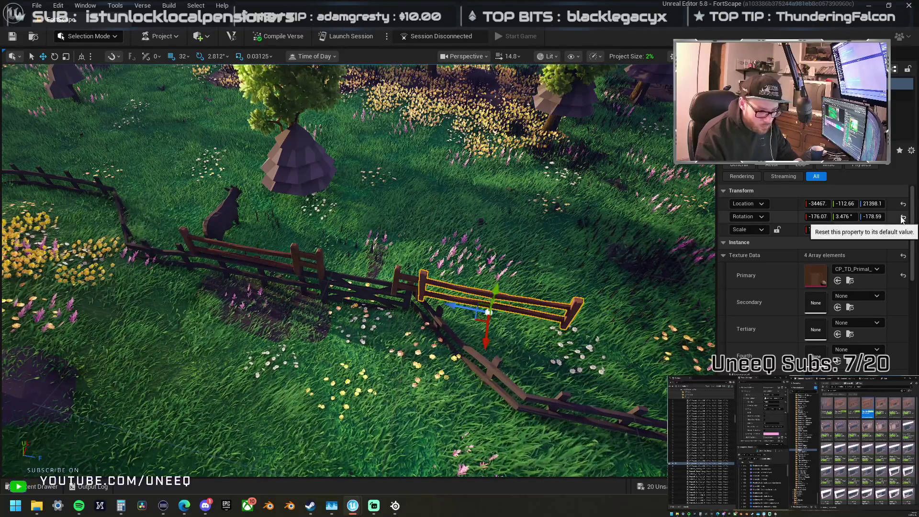
scroll(358, 268, up, 5)
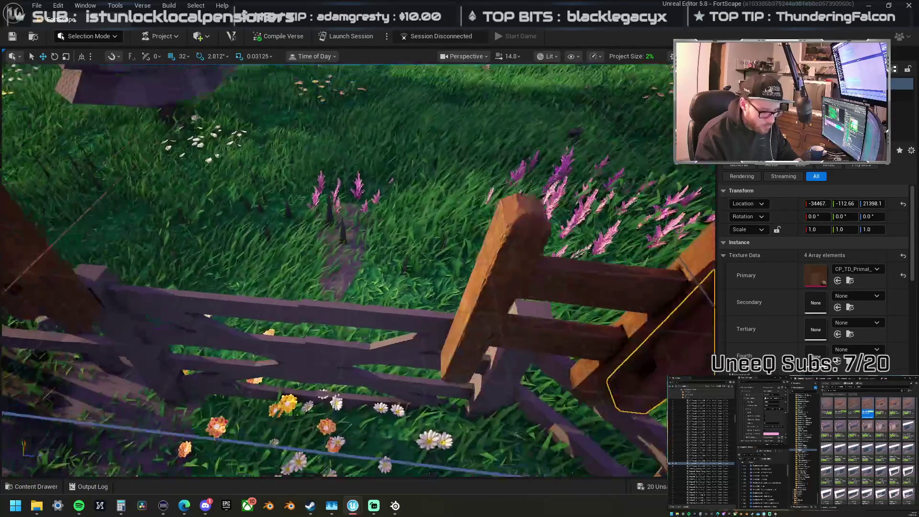
scroll(381, 271, down, 5)
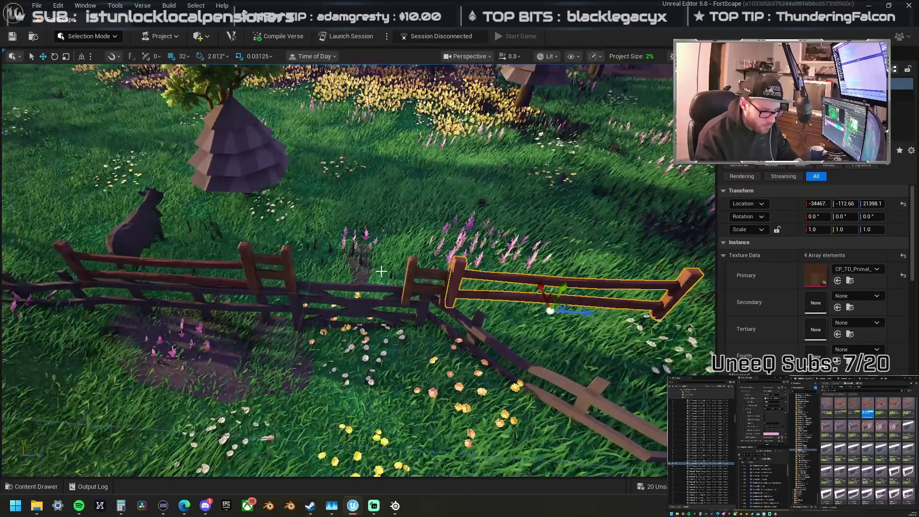
click(419, 273)
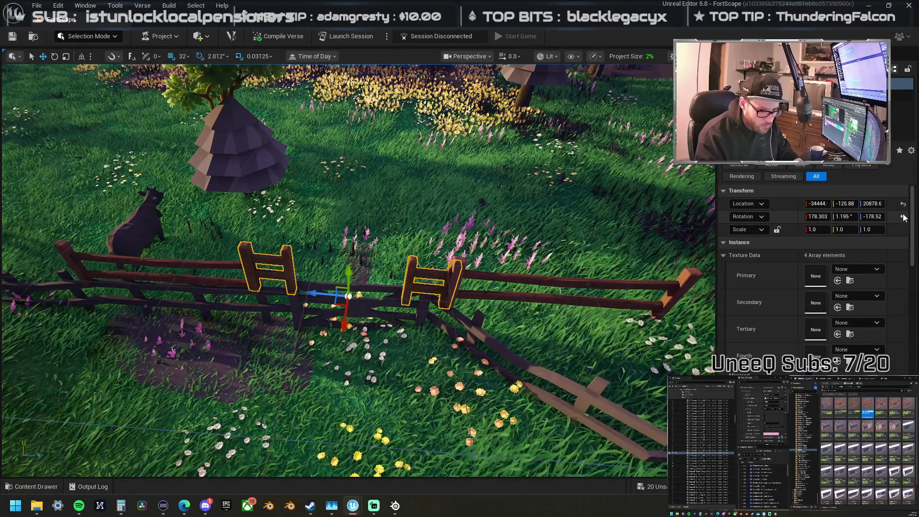
click(644, 286)
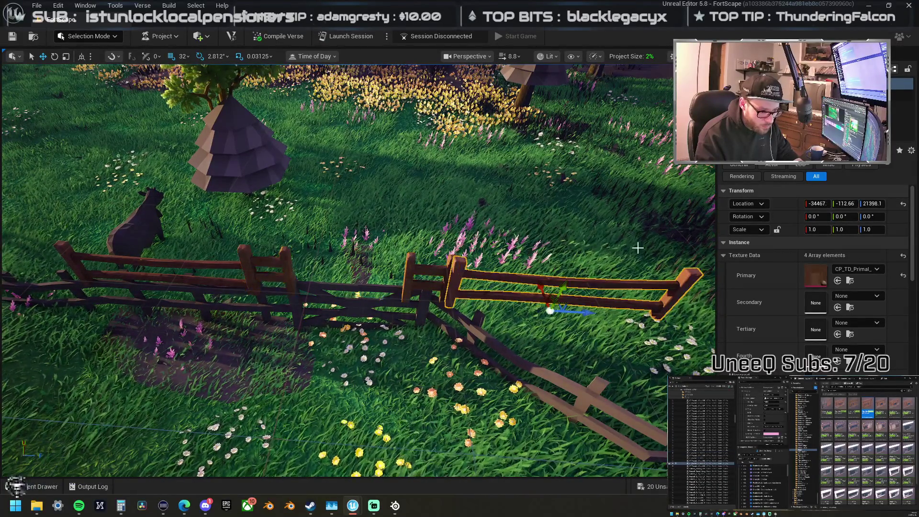
click(269, 277)
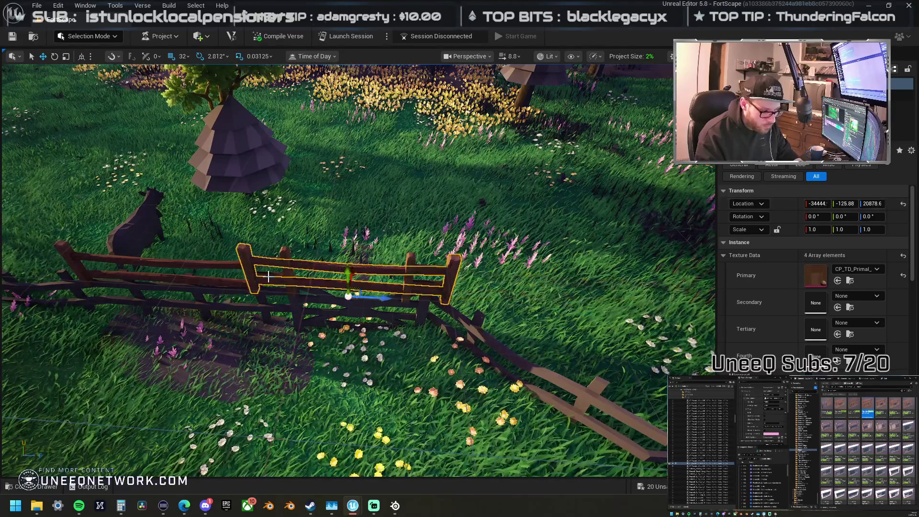
key(ctrl+z)
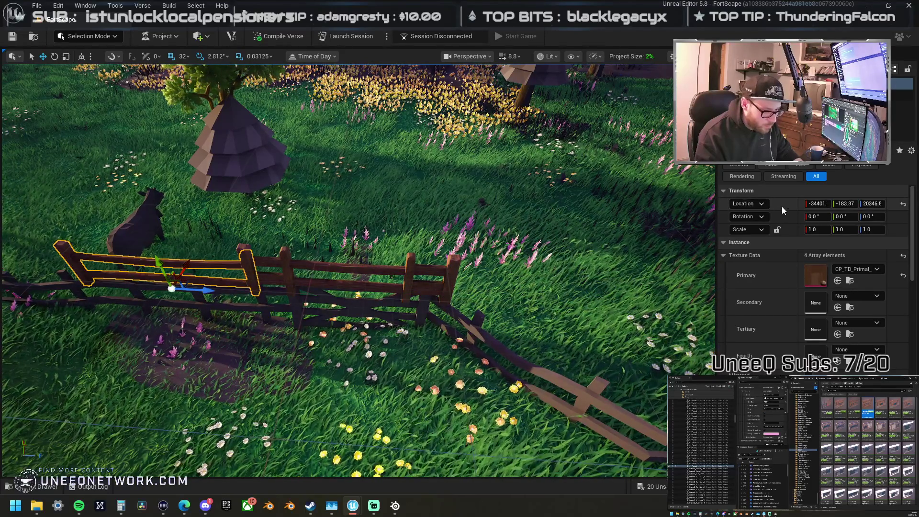
Step: Narrow the selection down to the middle fence gate of the pasture fence
ctrl+click(421, 287)
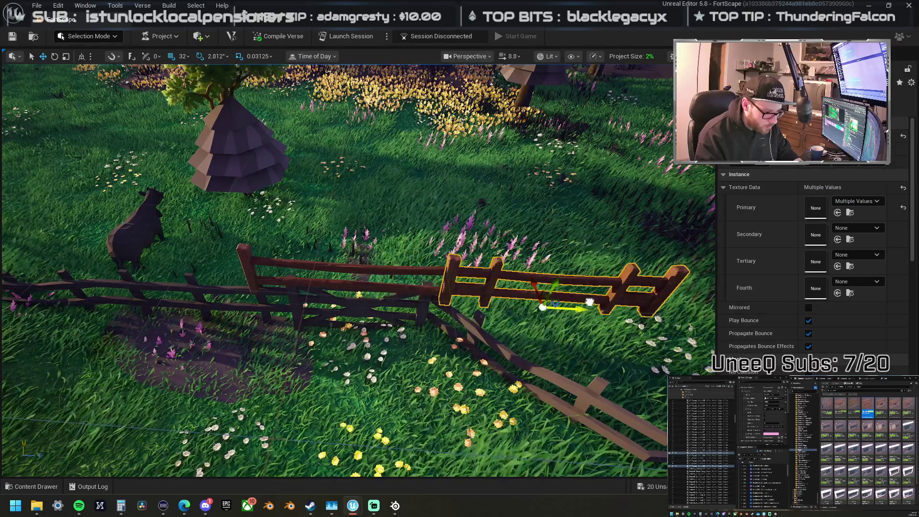
ctrl+click(531, 297)
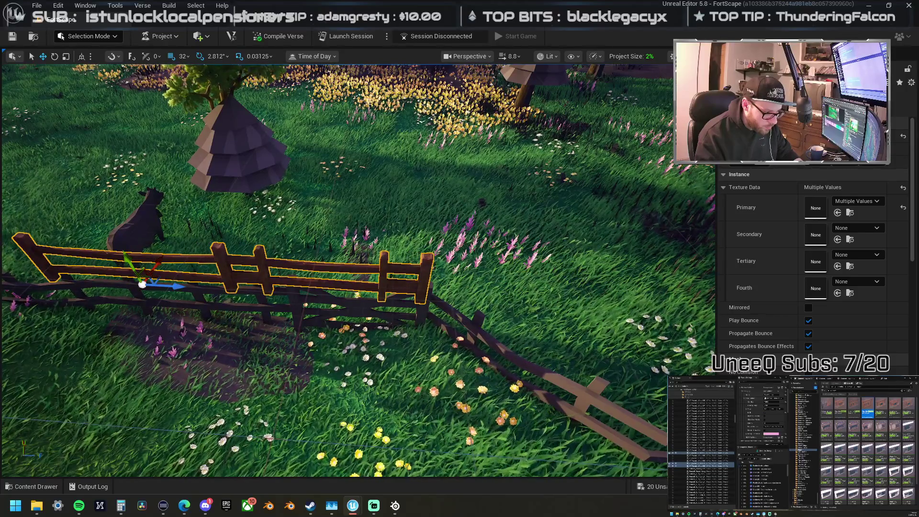
click(347, 293)
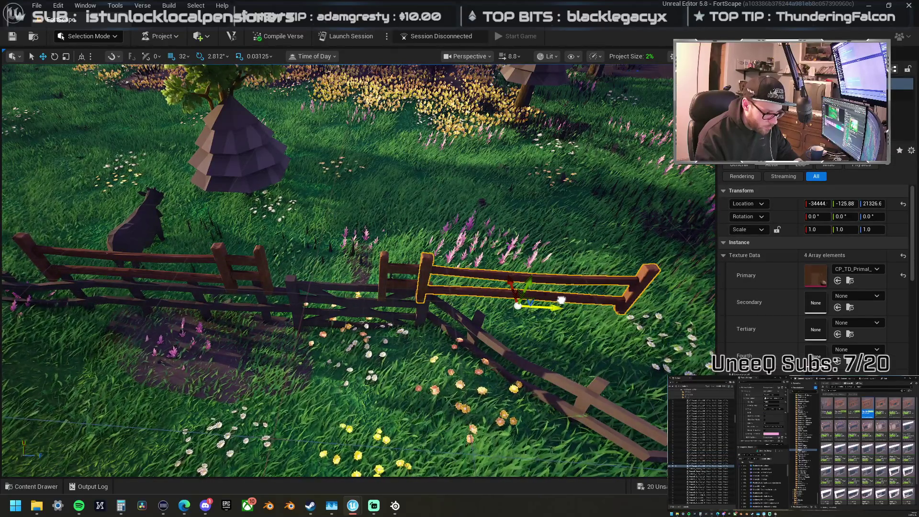
scroll(479, 276, down, 5)
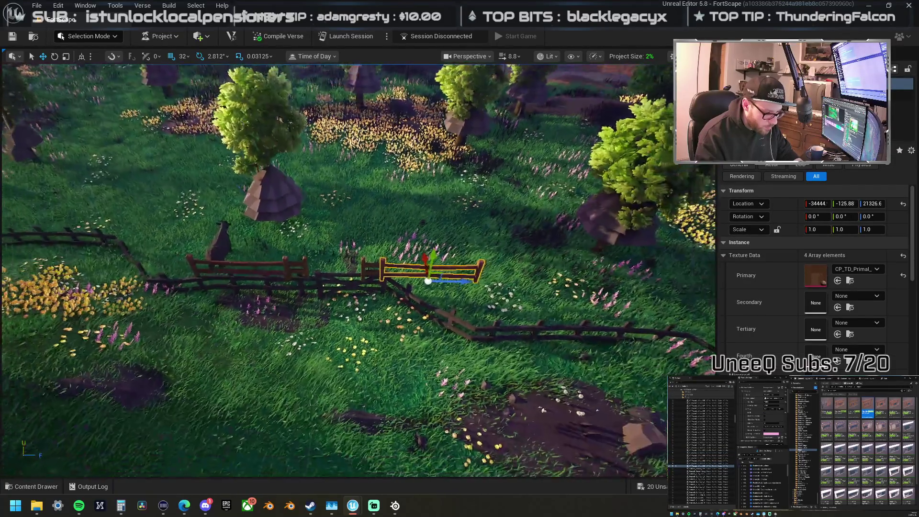
scroll(479, 276, up, 4)
scroll(531, 291, up, 1)
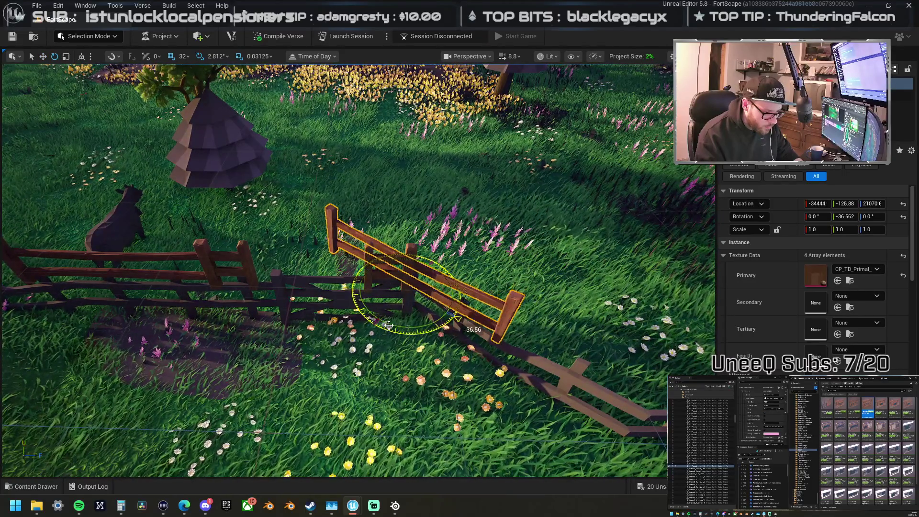
scroll(549, 353, down, 5)
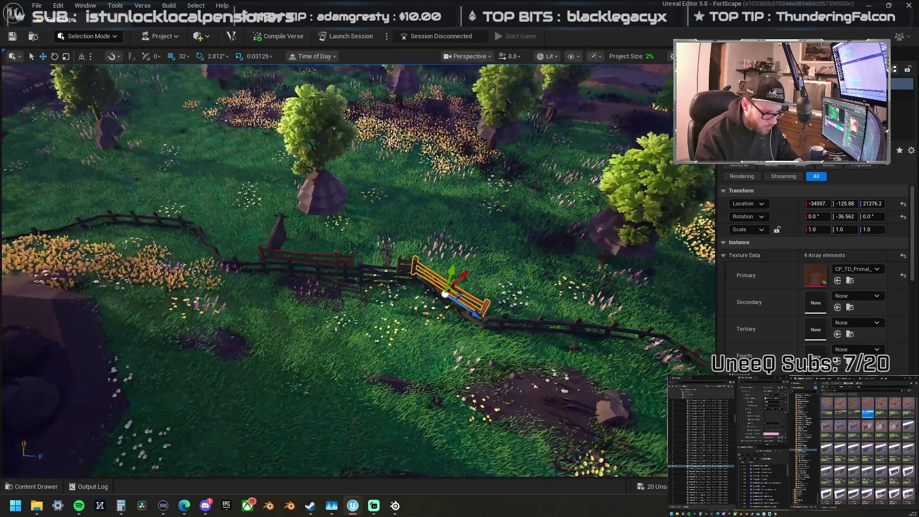
scroll(549, 353, up, 4)
Step: Slide the fence section left along the meadow fence line, turned to 8.437°
drag(431, 245, 373, 258)
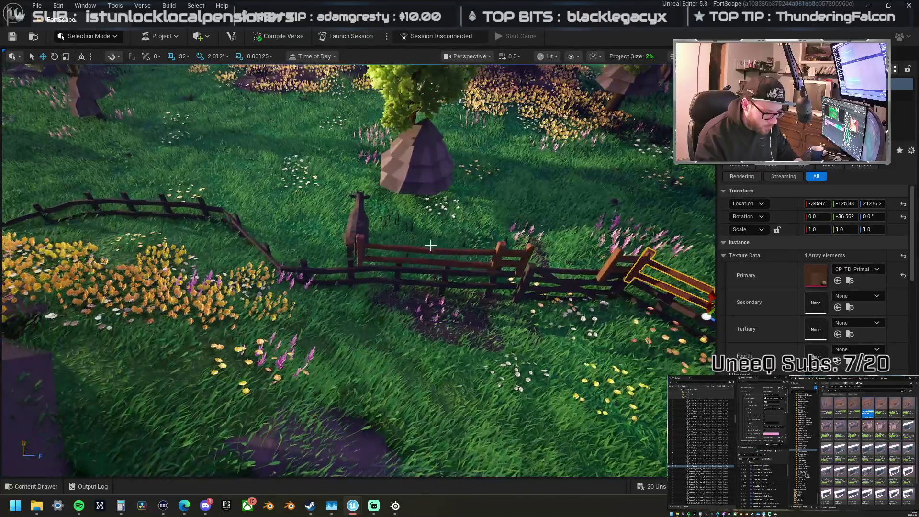
click(431, 251)
drag(465, 274, 348, 257)
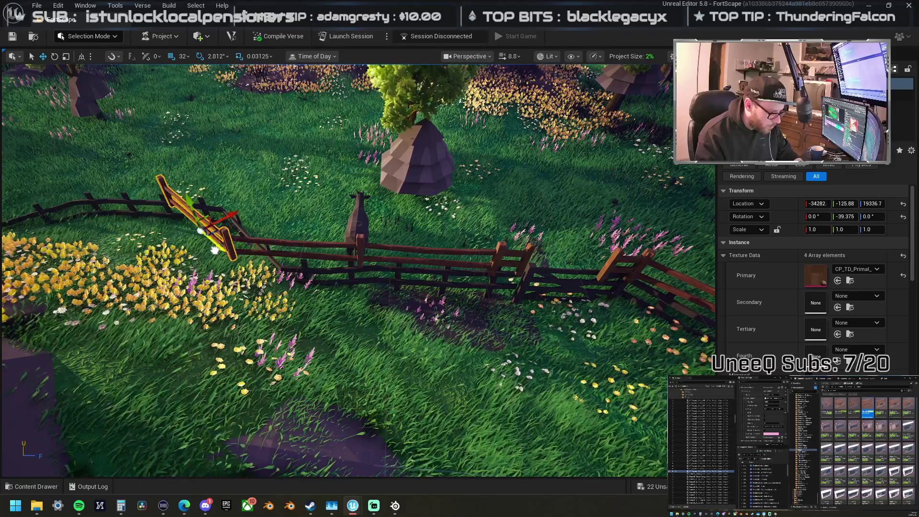
drag(426, 306, 426, 305)
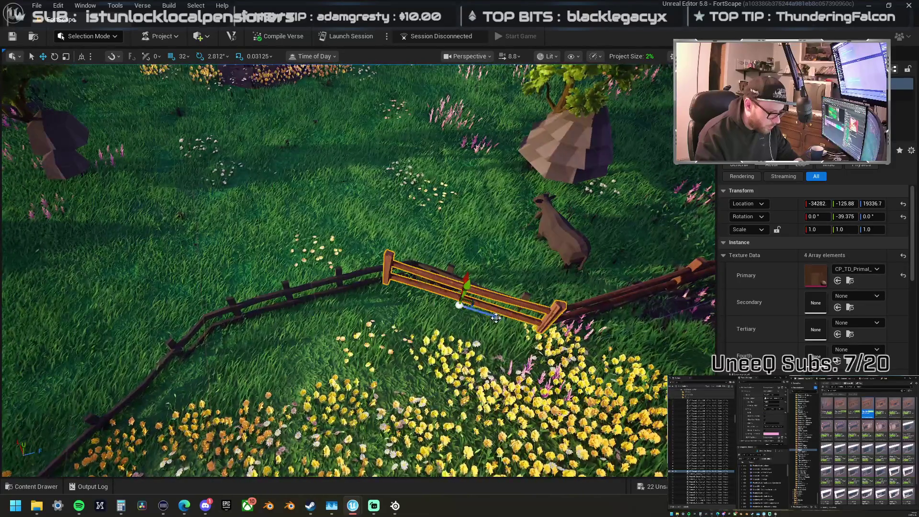
drag(486, 315, 428, 294)
key(e)
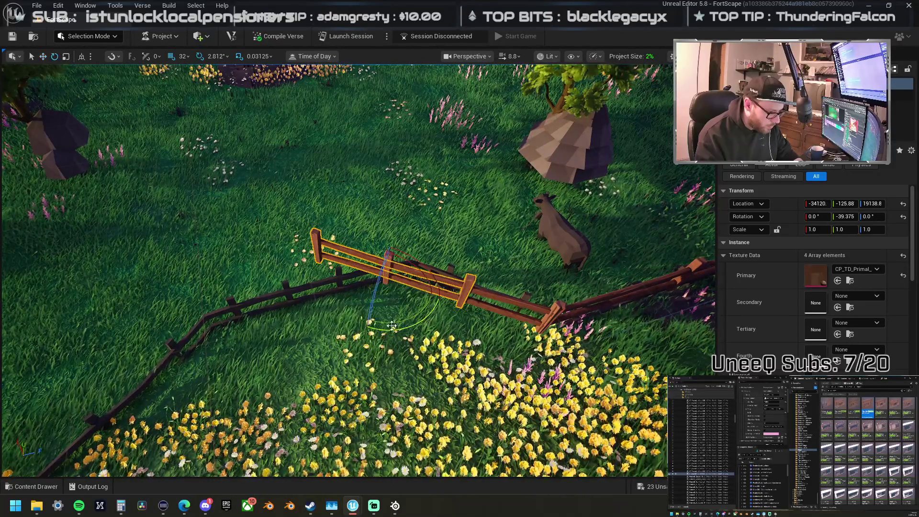
key(w)
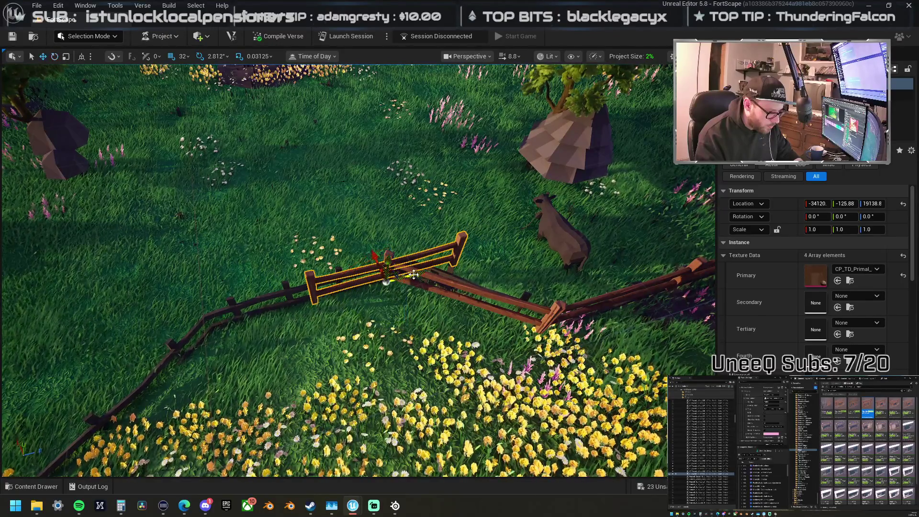
drag(374, 287, 346, 291)
key(f)
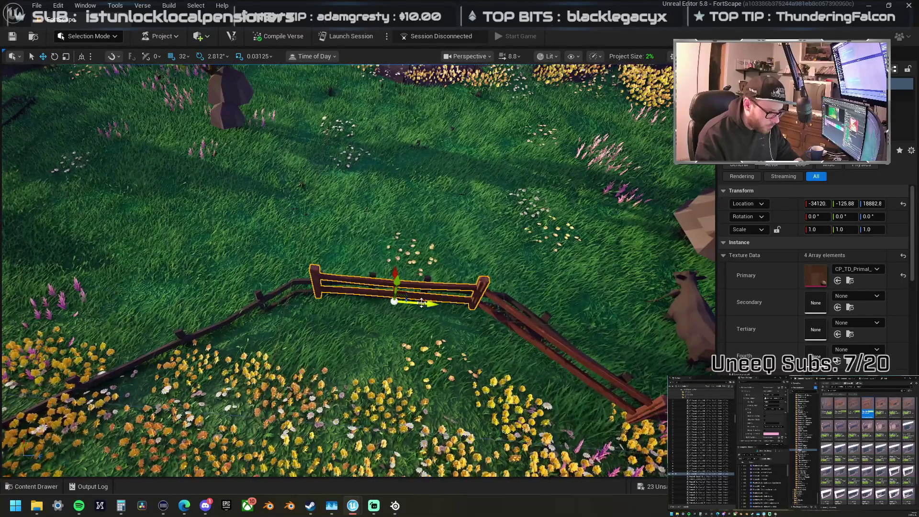
mouse_move(422, 302)
mouse_down()
mouse_move(367, 286)
mouse_move(353, 292)
mouse_move(491, 291)
mouse_up()
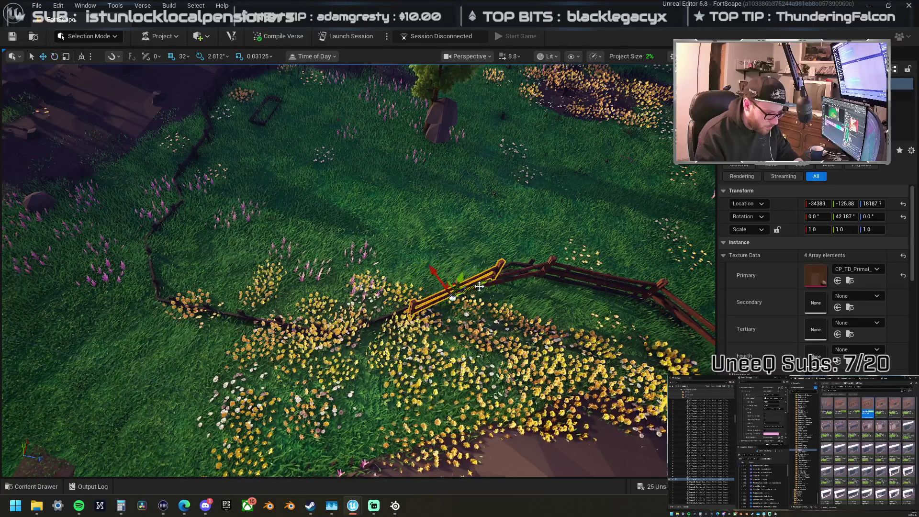
drag(447, 304, 398, 325)
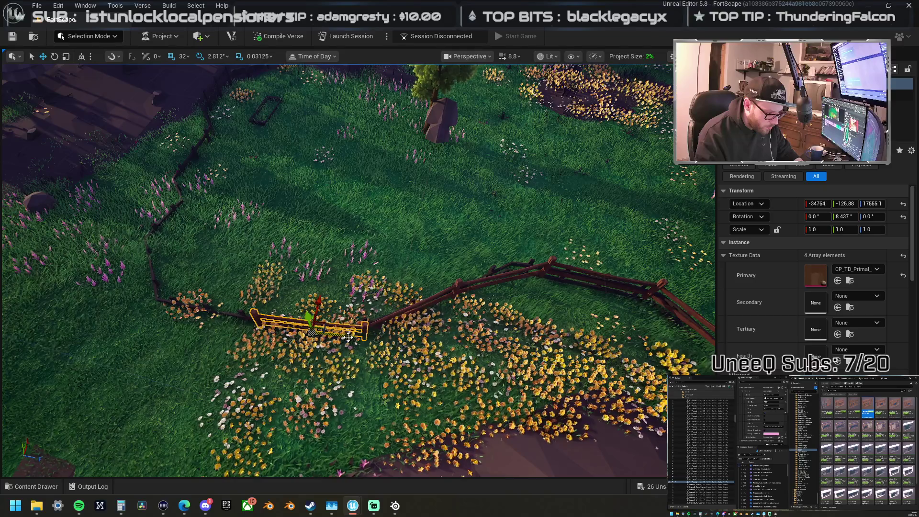
mouse_move(348, 337)
mouse_down()
mouse_move(261, 331)
mouse_move(353, 325)
mouse_up()
Step: Add fence rails around the yellow flower patch, angling each to the bend, the last at -67.5°
key(f)
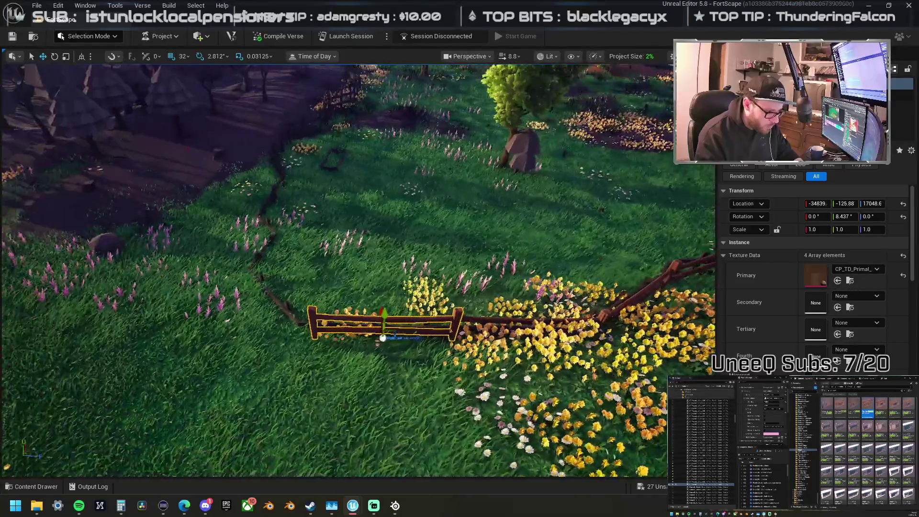
drag(379, 339, 353, 338)
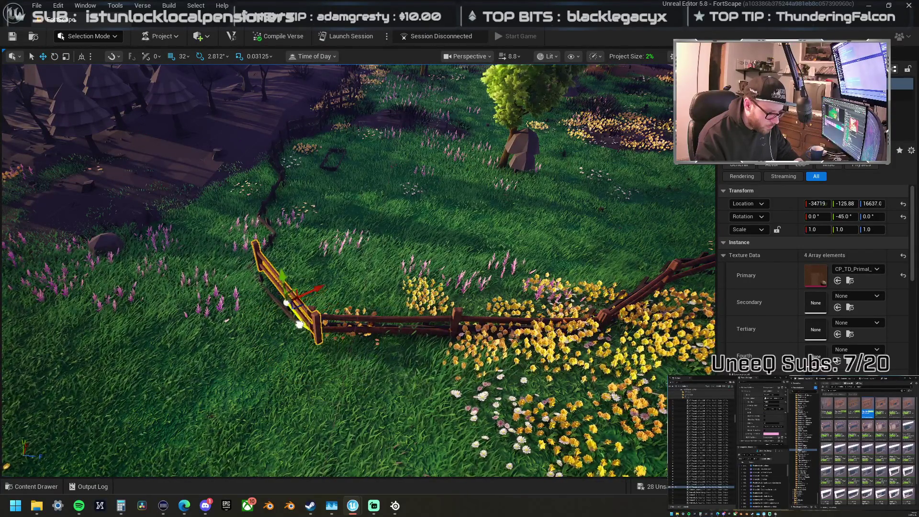
mouse_move(294, 318)
mouse_down()
mouse_move(398, 314)
mouse_move(321, 281)
mouse_move(288, 286)
mouse_move(243, 269)
mouse_up()
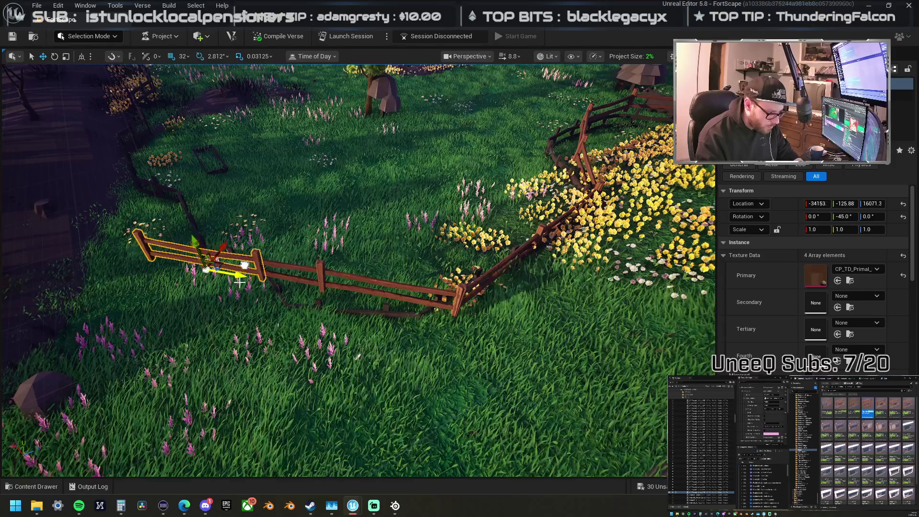
mouse_move(228, 303)
mouse_down()
mouse_move(259, 277)
mouse_move(234, 301)
mouse_up()
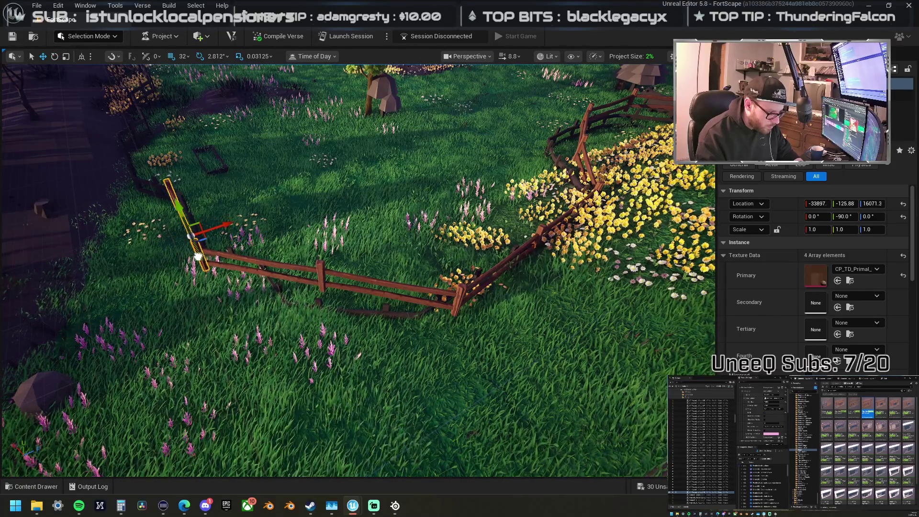
key(f)
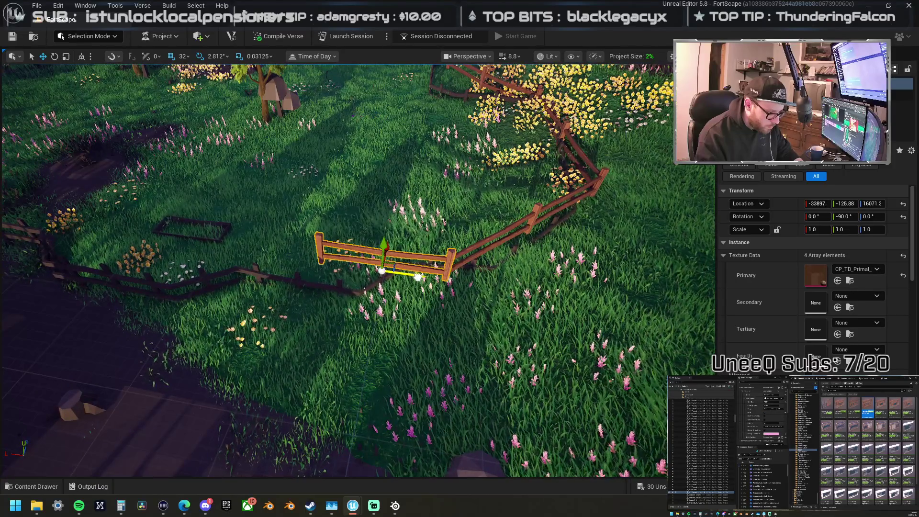
mouse_move(418, 277)
mouse_down()
mouse_move(355, 264)
mouse_move(377, 270)
mouse_move(234, 263)
mouse_move(251, 265)
mouse_move(245, 276)
mouse_up()
key(e)
key(e)
key(w)
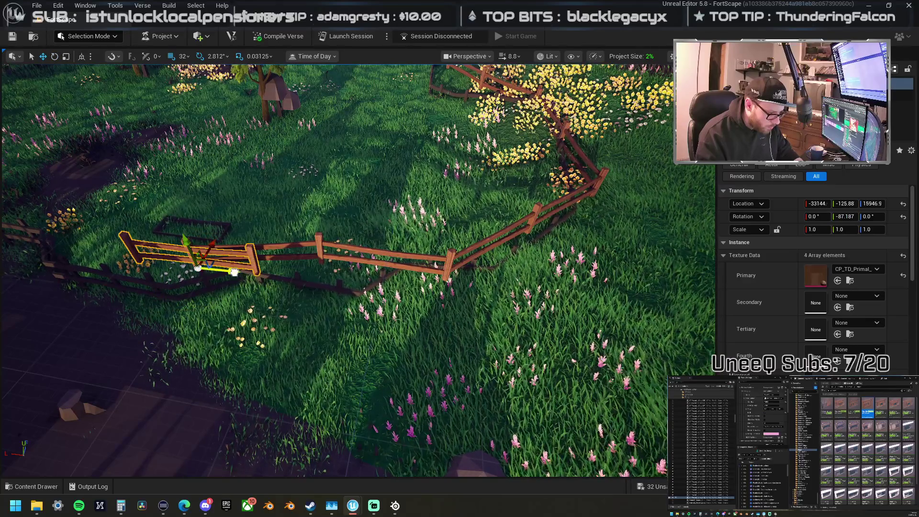
mouse_move(176, 269)
mouse_down()
mouse_move(573, 272)
mouse_move(449, 251)
mouse_move(386, 260)
mouse_move(406, 271)
mouse_move(386, 275)
mouse_move(292, 239)
mouse_move(629, 262)
mouse_move(578, 262)
mouse_up()
key(e)
key(w)
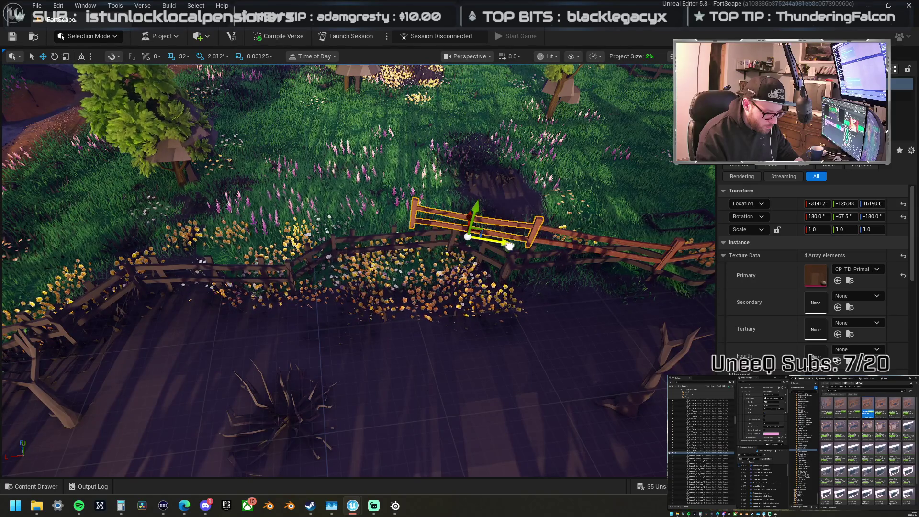
Step: Continue the fence rails along the field edge to the riverbank, angling the last at -39.375°
drag(509, 246, 448, 242)
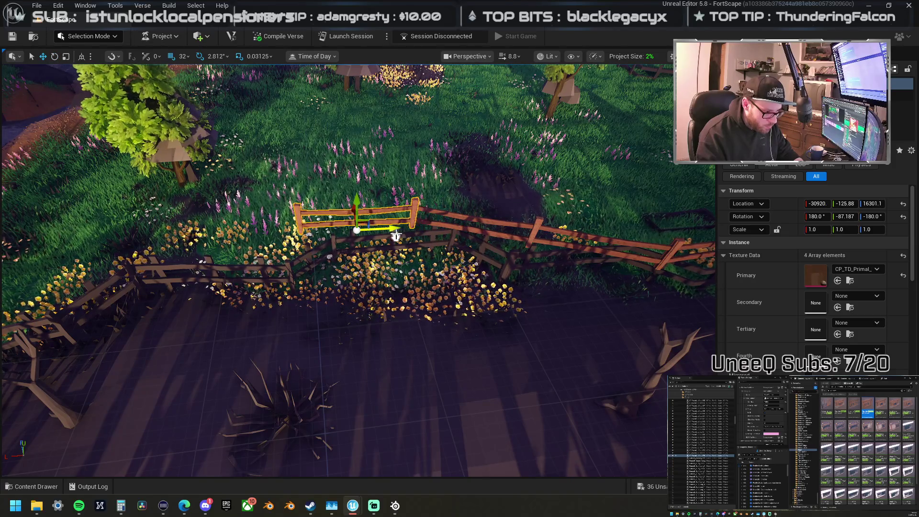
drag(399, 231, 341, 230)
key(e)
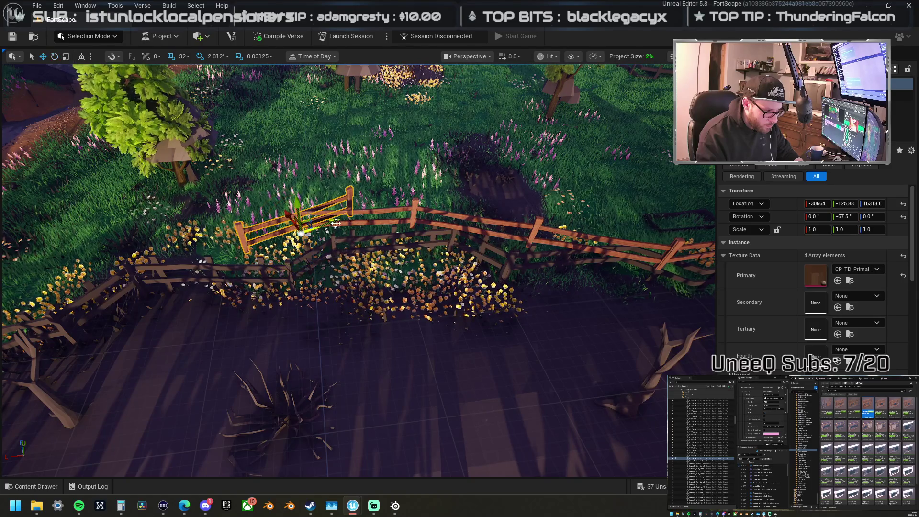
drag(286, 241, 369, 272)
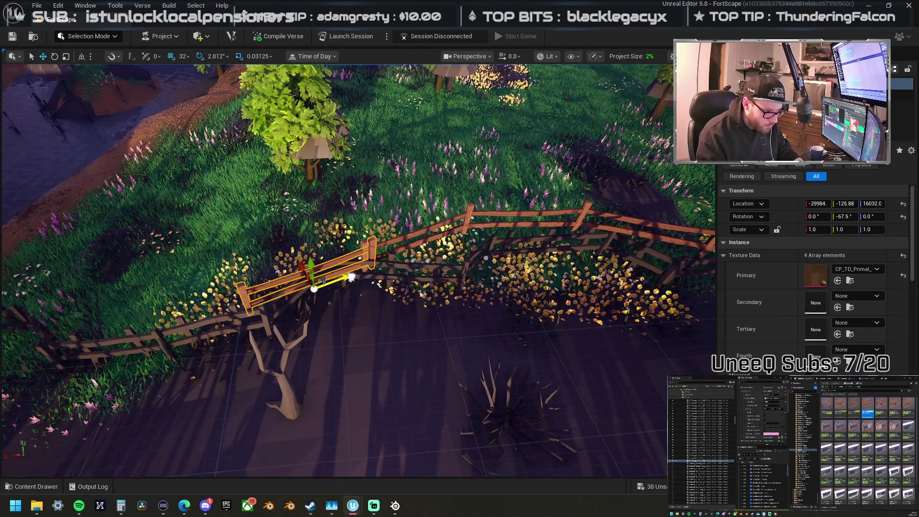
mouse_move(370, 272)
mouse_down()
mouse_move(435, 272)
mouse_move(465, 284)
mouse_move(412, 309)
mouse_move(301, 318)
mouse_move(465, 309)
mouse_move(419, 296)
mouse_up()
key(e)
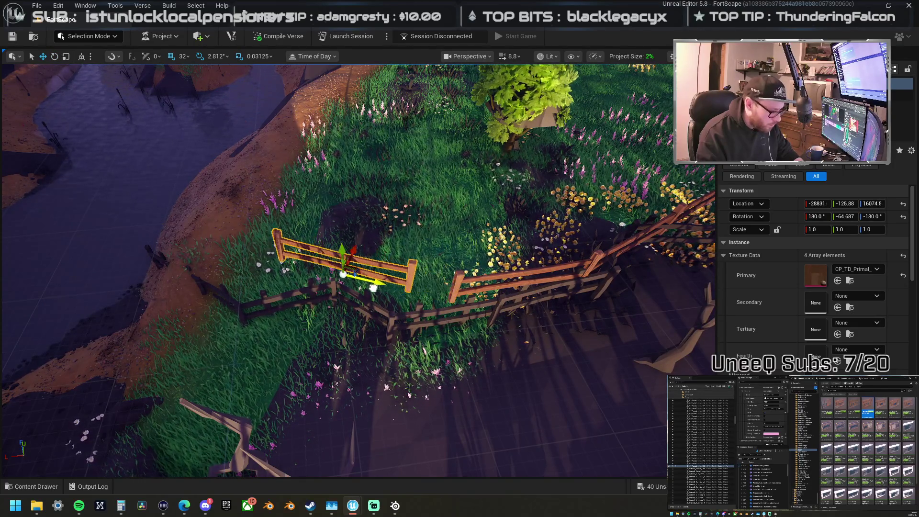
mouse_move(422, 293)
mouse_down()
mouse_move(296, 264)
mouse_move(461, 277)
mouse_move(423, 272)
mouse_up()
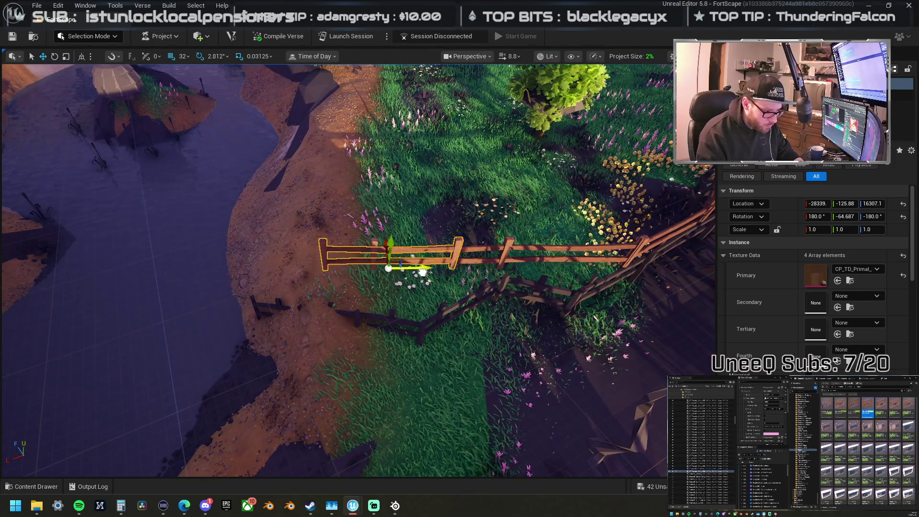
key(e)
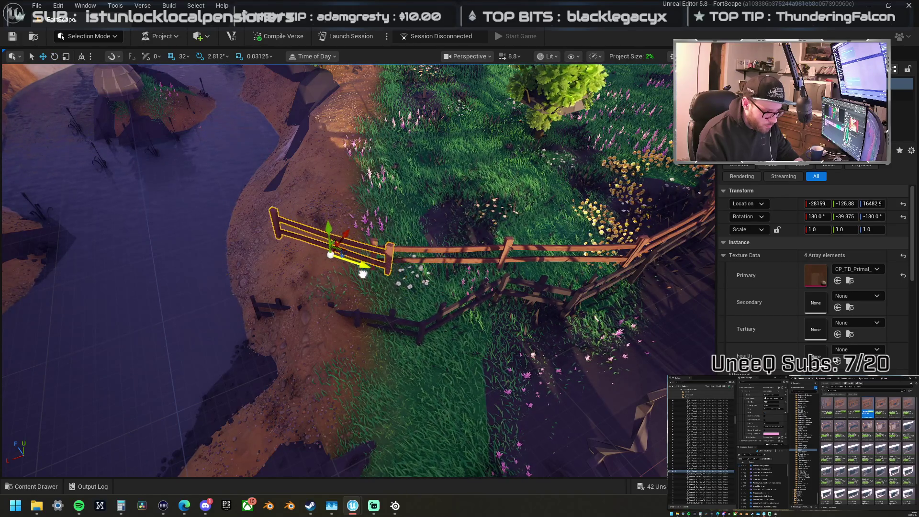
mouse_move(348, 267)
mouse_down()
mouse_move(336, 259)
mouse_move(331, 225)
mouse_move(282, 240)
mouse_move(254, 218)
mouse_move(249, 201)
mouse_move(249, 240)
mouse_move(249, 206)
mouse_move(249, 216)
mouse_up()
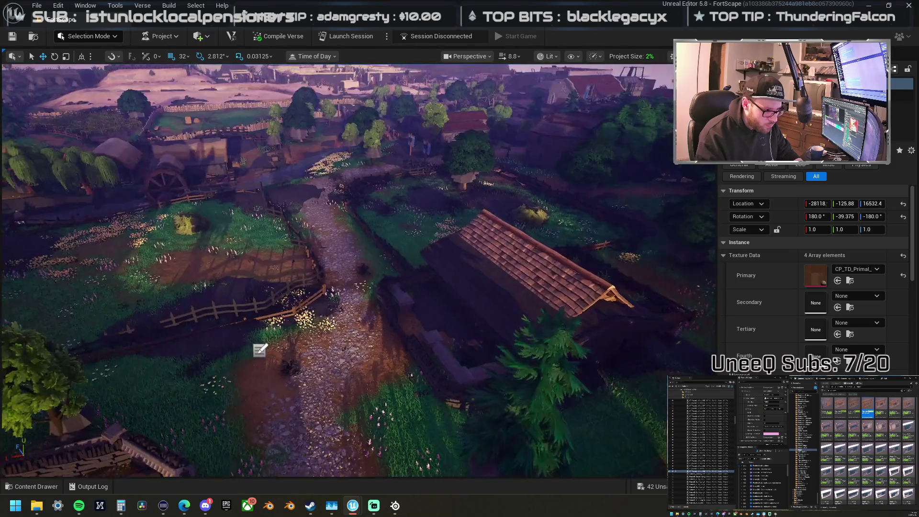
Step: Select a small fence rail in the village and move it up beside the shed
drag(260, 350, 260, 330)
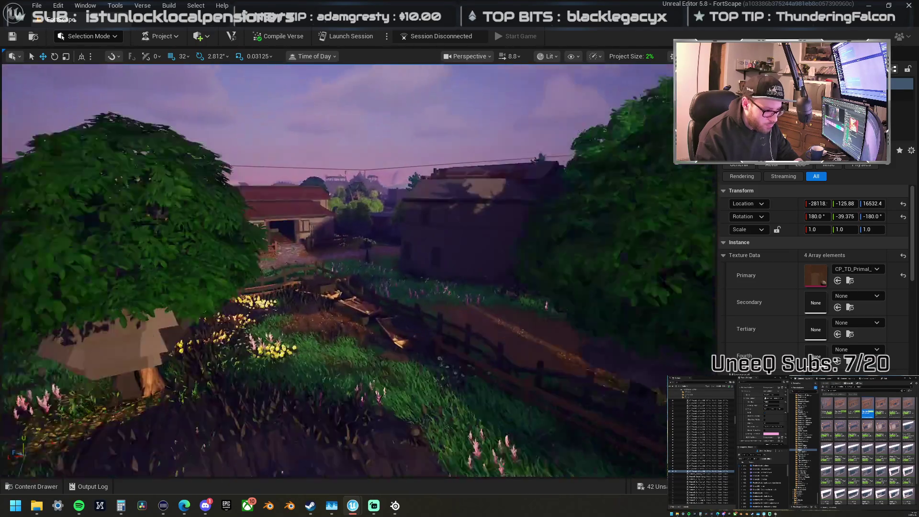
drag(333, 253, 334, 273)
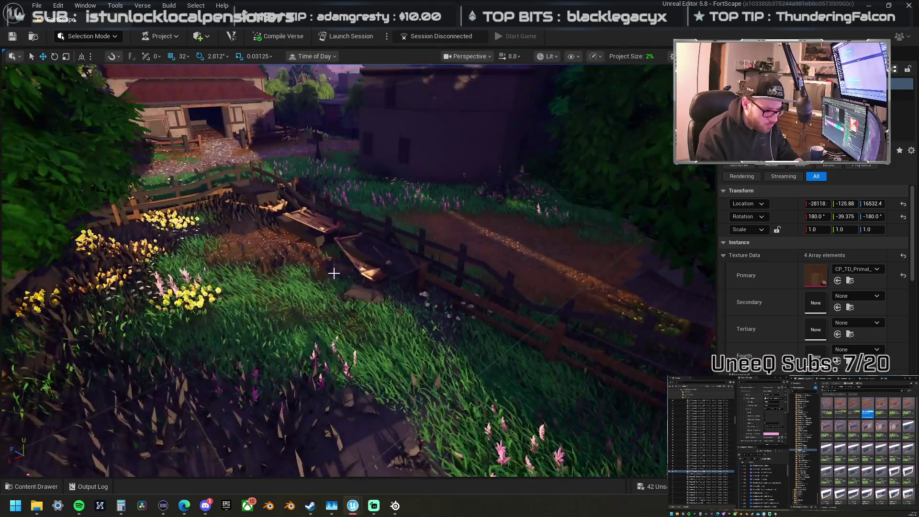
click(493, 172)
scroll(487, 236, down, 10)
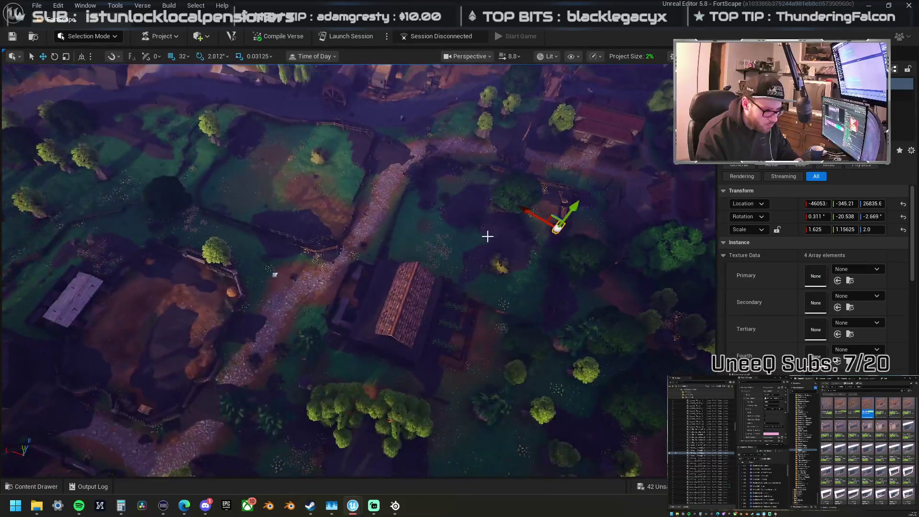
drag(552, 212, 550, 207)
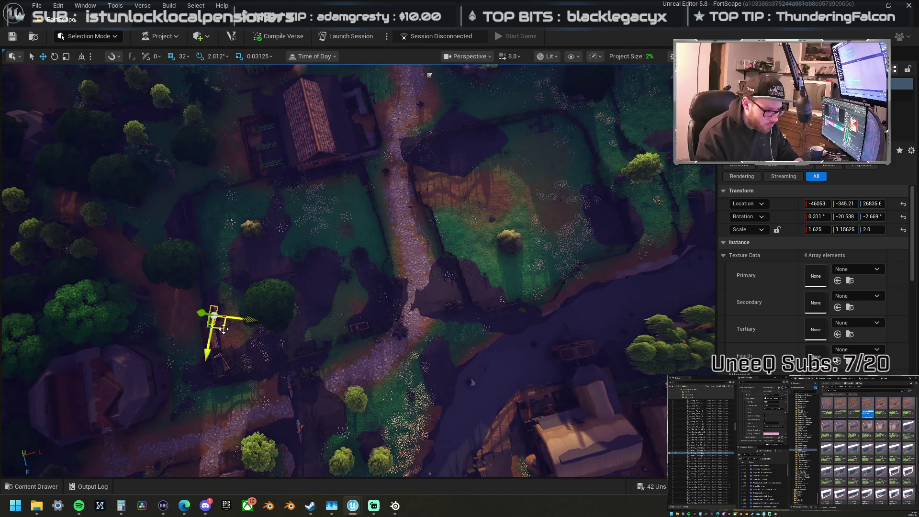
mouse_move(223, 329)
mouse_down()
mouse_move(312, 240)
mouse_move(479, 151)
mouse_move(382, 331)
mouse_up()
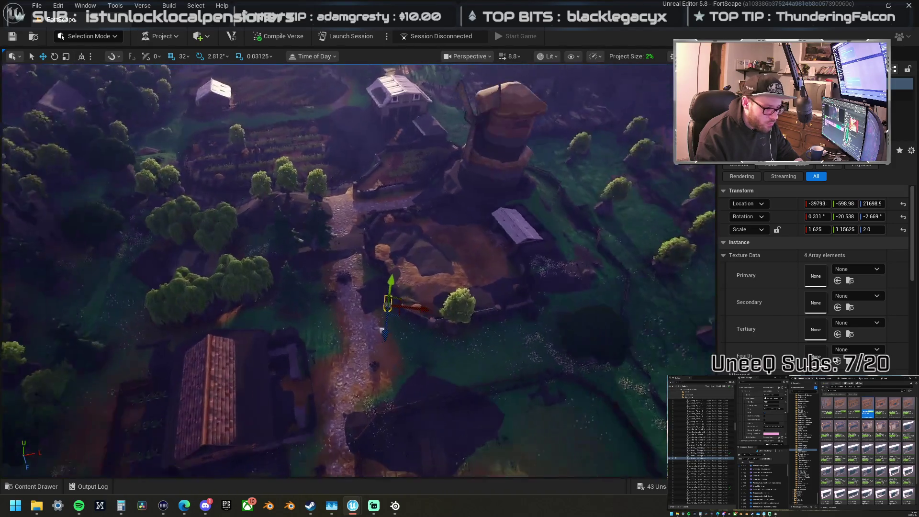
scroll(382, 331, up, 5)
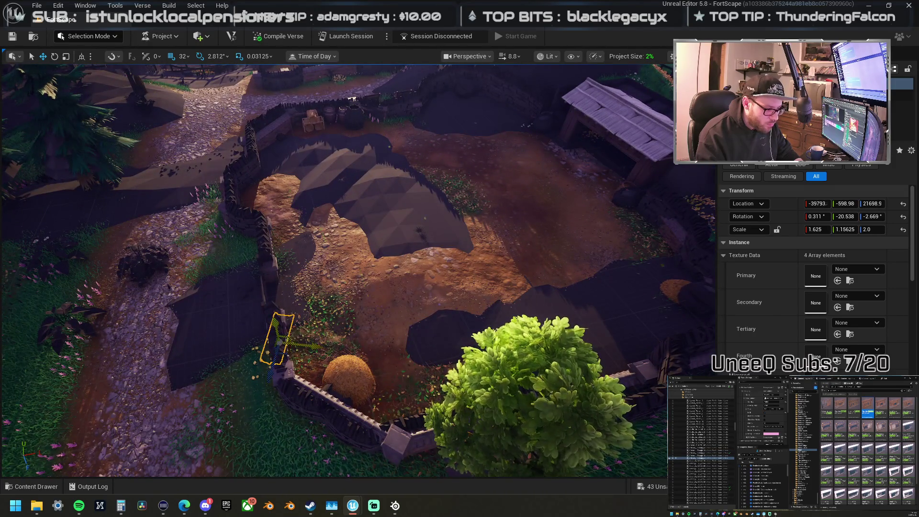
mouse_move(288, 345)
mouse_down()
mouse_move(376, 317)
mouse_move(393, 263)
mouse_move(582, 213)
mouse_move(635, 240)
mouse_move(621, 242)
mouse_move(570, 120)
mouse_move(551, 102)
mouse_move(524, 186)
mouse_move(604, 158)
mouse_move(619, 162)
mouse_move(613, 171)
mouse_up()
Step: Rotate the rail to -0.851° and carry it out into the meadow
key(e)
drag(659, 189, 660, 192)
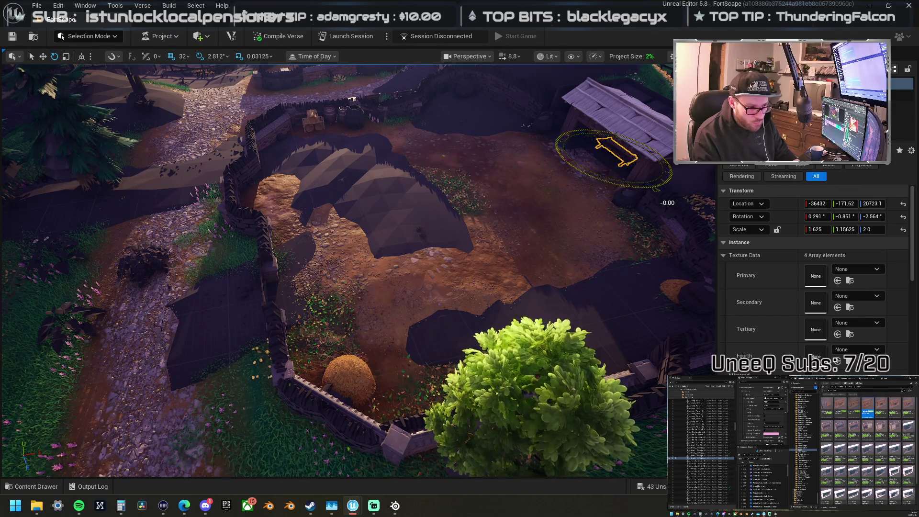
scroll(359, 268, down, 5)
key(w)
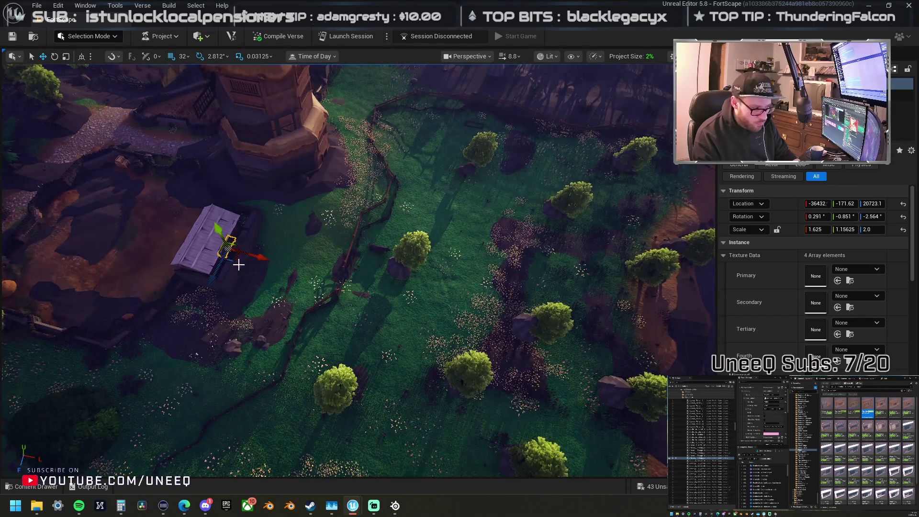
mouse_move(231, 259)
mouse_down()
mouse_move(297, 287)
mouse_move(467, 199)
mouse_move(519, 150)
mouse_move(476, 142)
mouse_up()
scroll(476, 141, up, 5)
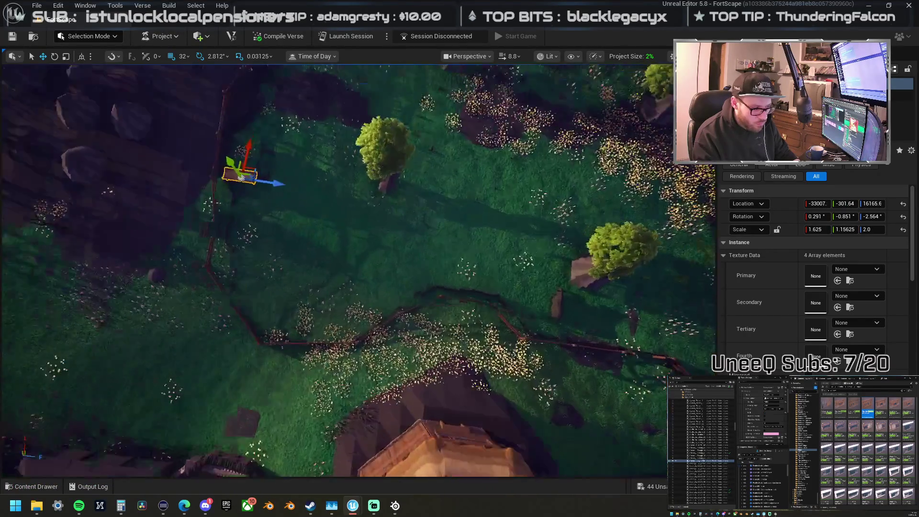
Step: Slide the hillside fence section twice along the line so the fence zigzags across the meadow
click(400, 263)
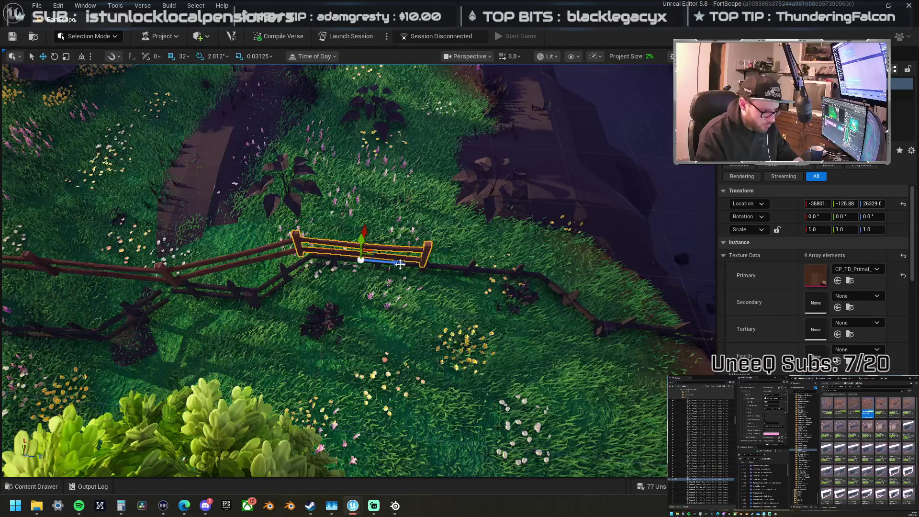
drag(401, 264, 512, 272)
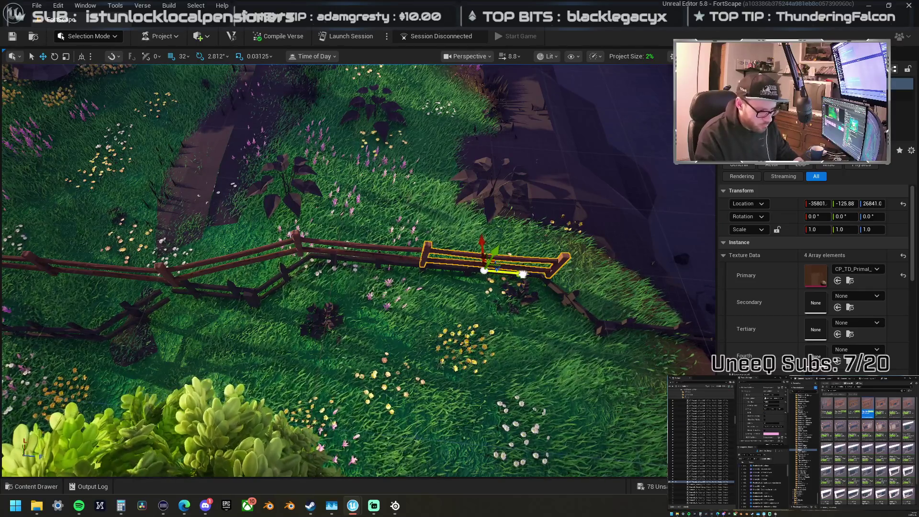
drag(523, 271, 591, 277)
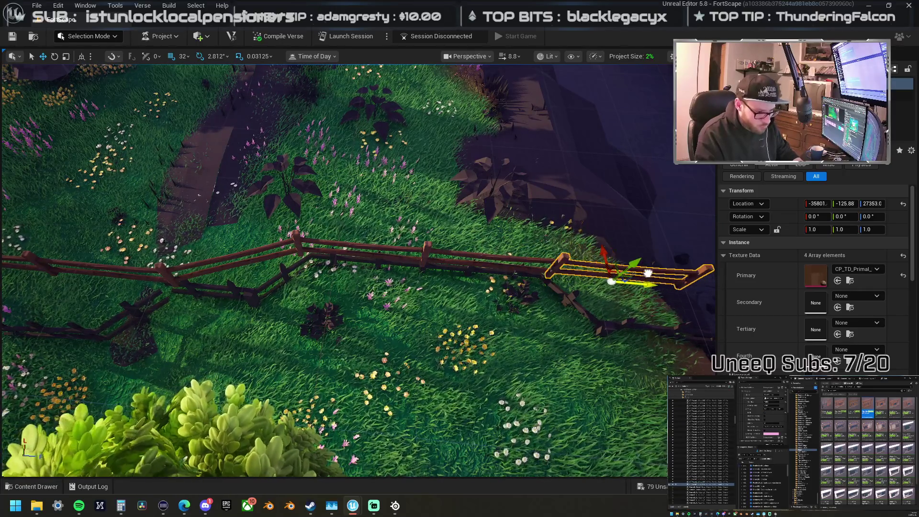
drag(648, 273, 655, 403)
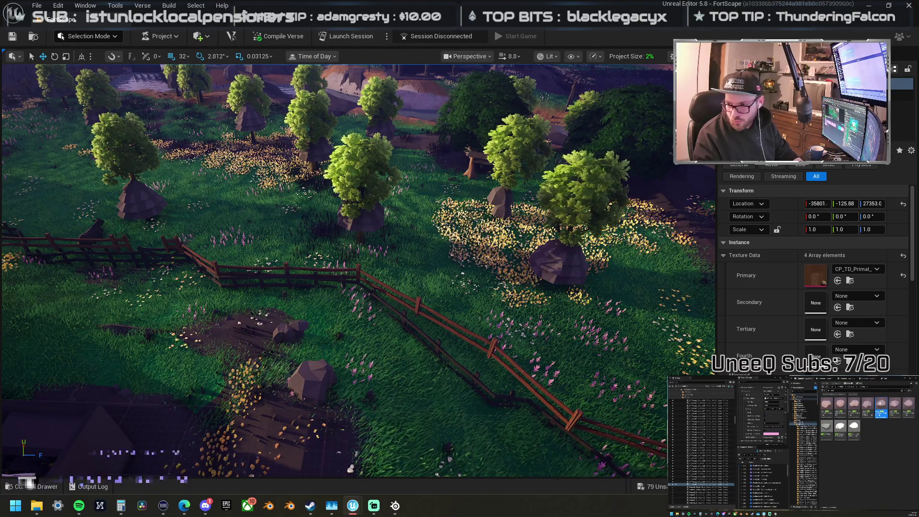
Step: Place two rocks on the dirt patch in the field and rotate the larger one
mouse_move(882, 407)
mouse_down()
mouse_move(329, 385)
mouse_move(336, 377)
mouse_up()
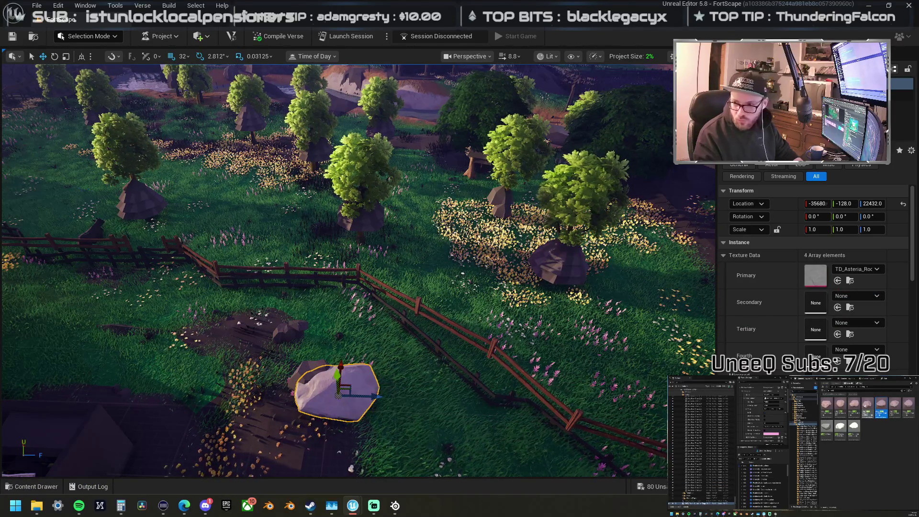
mouse_move(881, 409)
mouse_down()
mouse_move(275, 330)
mouse_move(274, 318)
mouse_move(561, 283)
mouse_move(876, 292)
mouse_move(278, 329)
mouse_up()
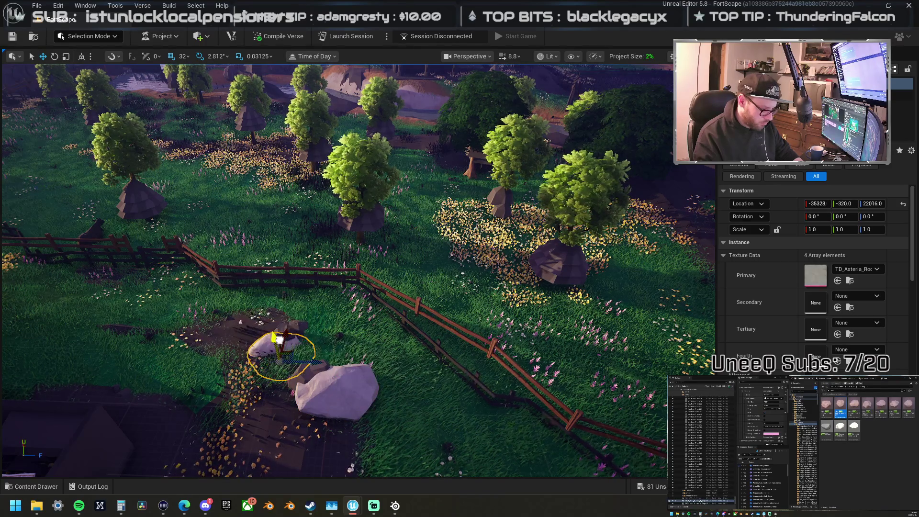
click(338, 394)
scroll(344, 392, up, 2)
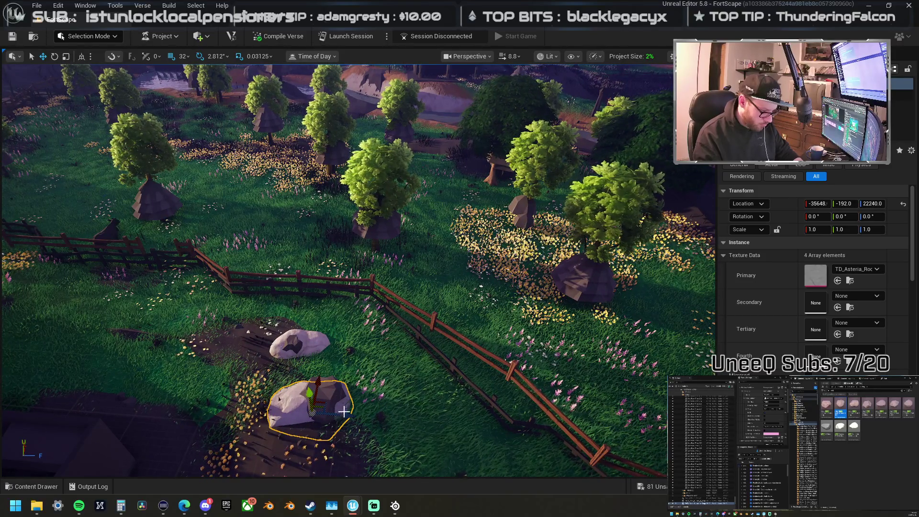
drag(385, 422, 281, 367)
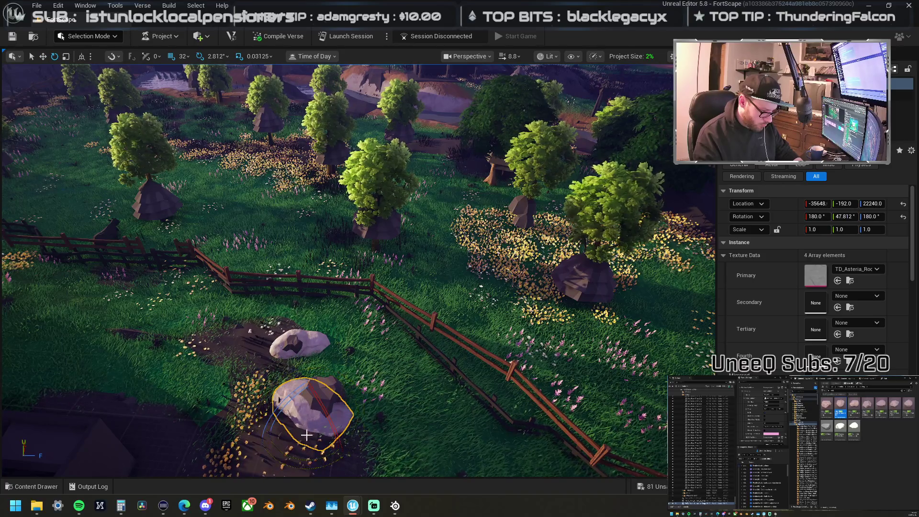
Step: Drop a small boulder into the flowered grass beside the wooden fence
scroll(306, 435, down, 5)
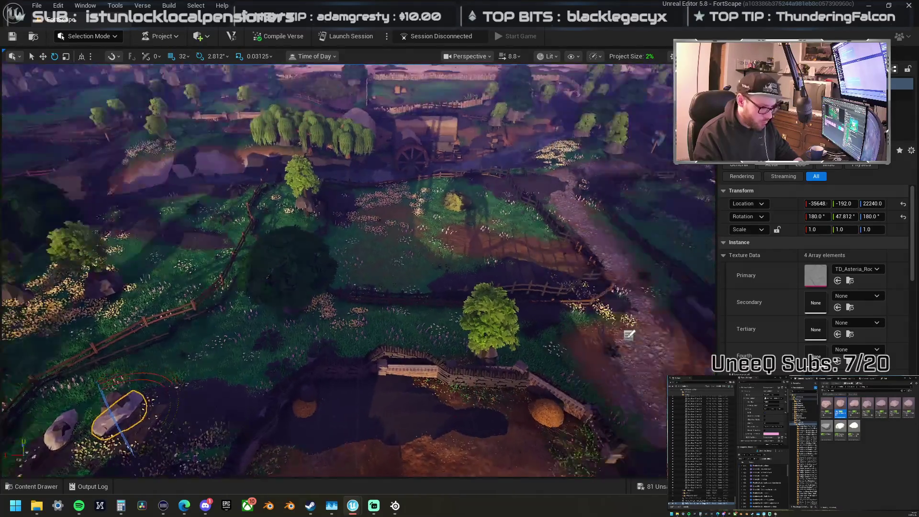
scroll(357, 270, up, 5)
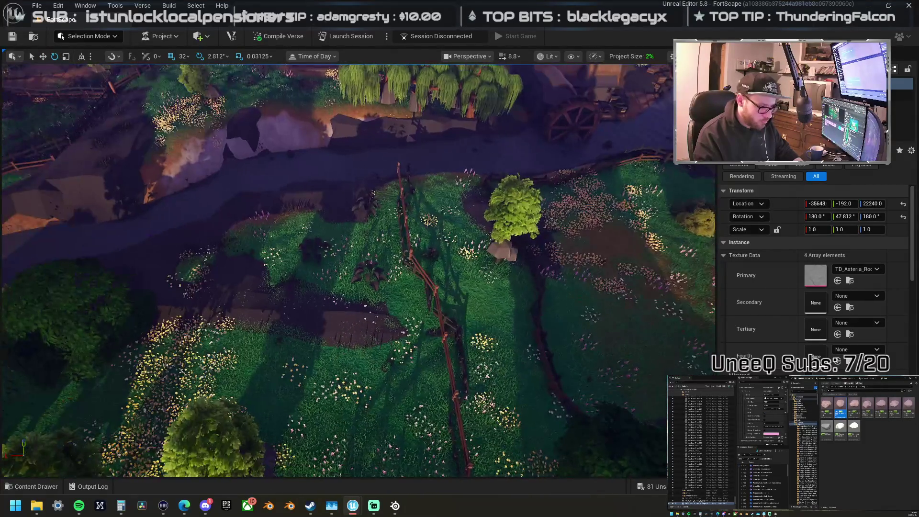
scroll(358, 270, down, 5)
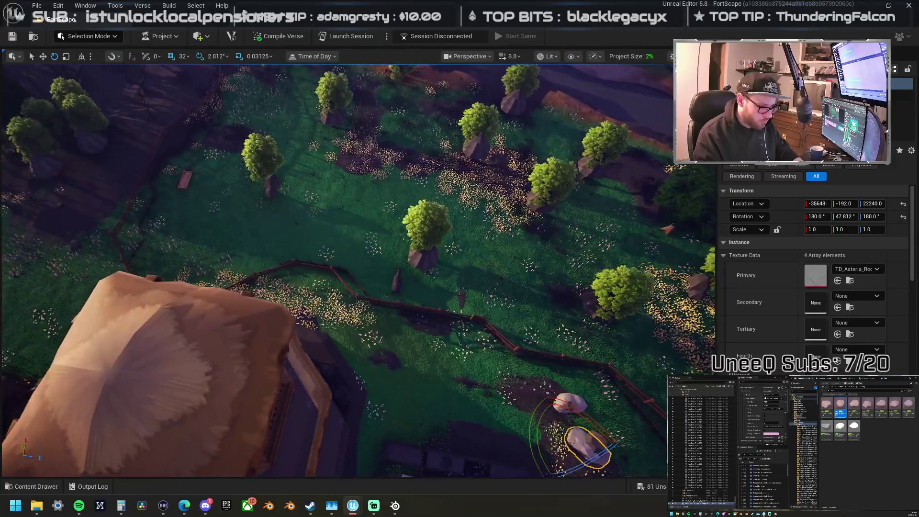
scroll(355, 433, up, 5)
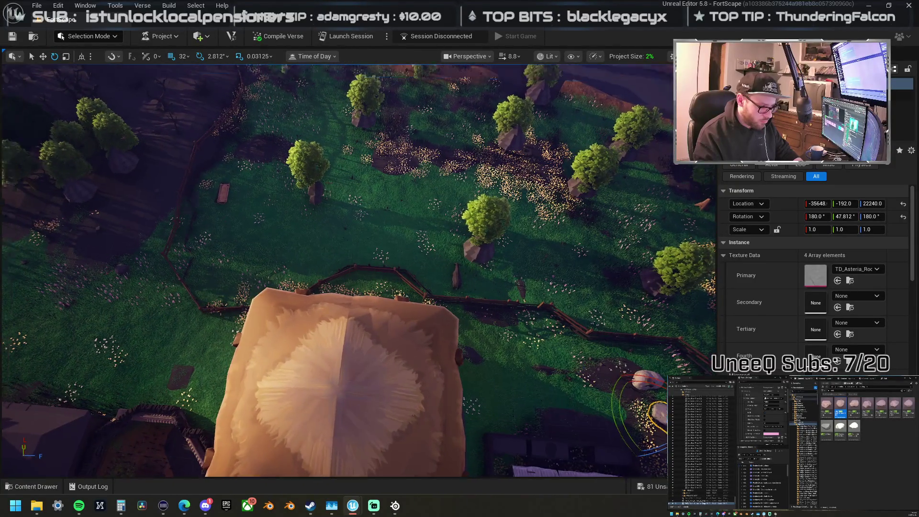
scroll(359, 271, up, 10)
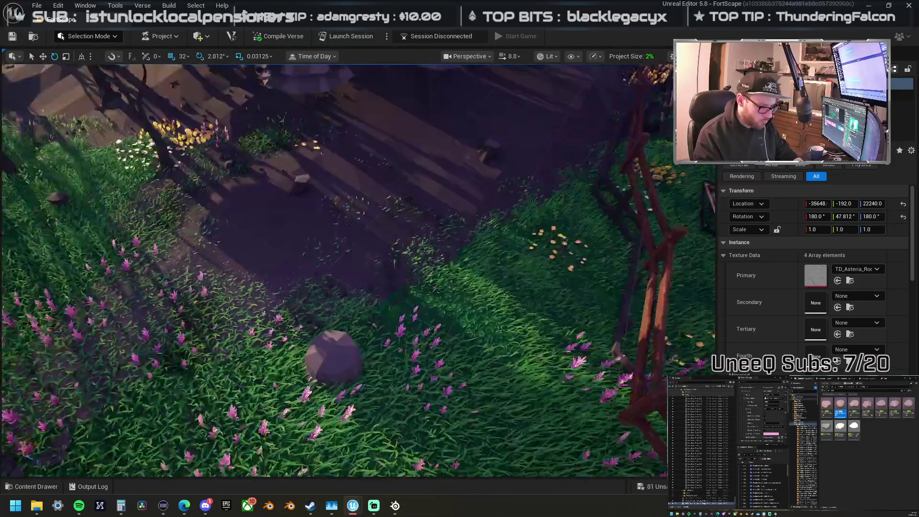
scroll(359, 271, down, 3)
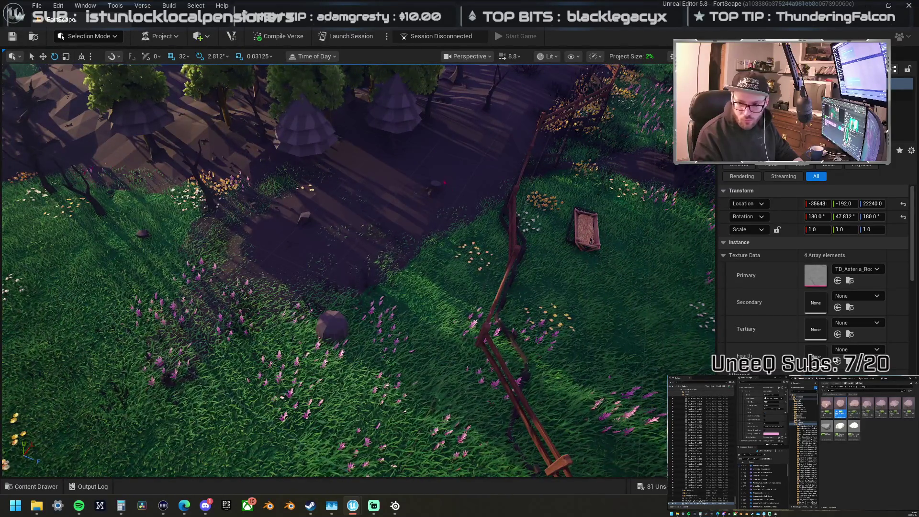
mouse_move(827, 404)
mouse_down()
mouse_move(698, 314)
mouse_move(321, 343)
mouse_move(353, 333)
mouse_up()
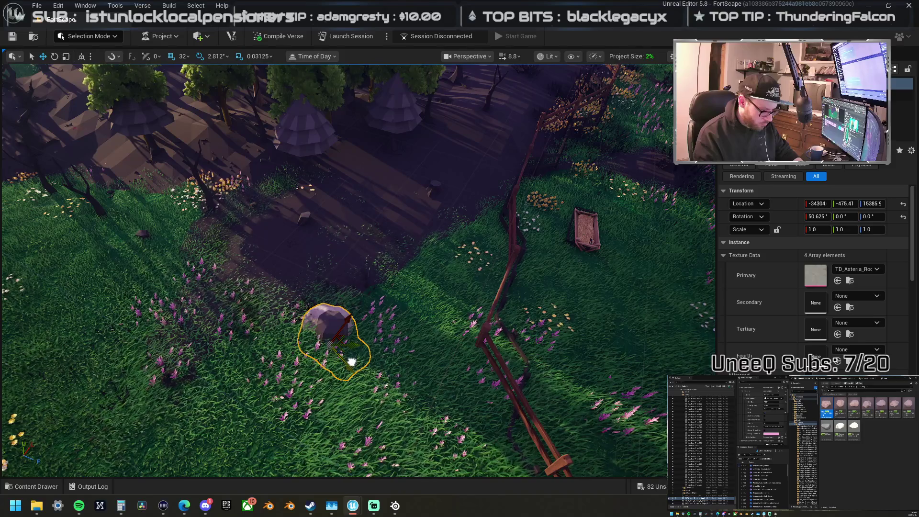
Step: Scatter three rock assets through the yellow flower patch beside the path
drag(350, 361, 357, 360)
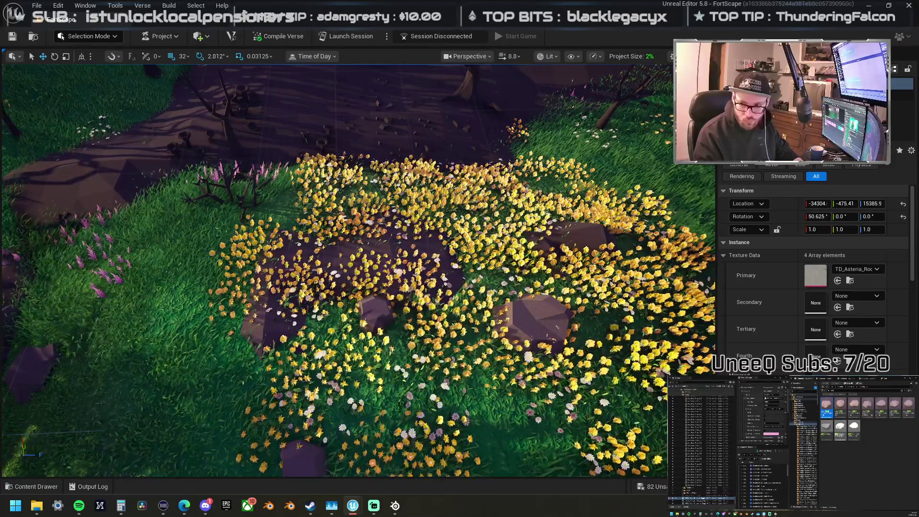
drag(918, 254, 445, 264)
drag(527, 312, 485, 290)
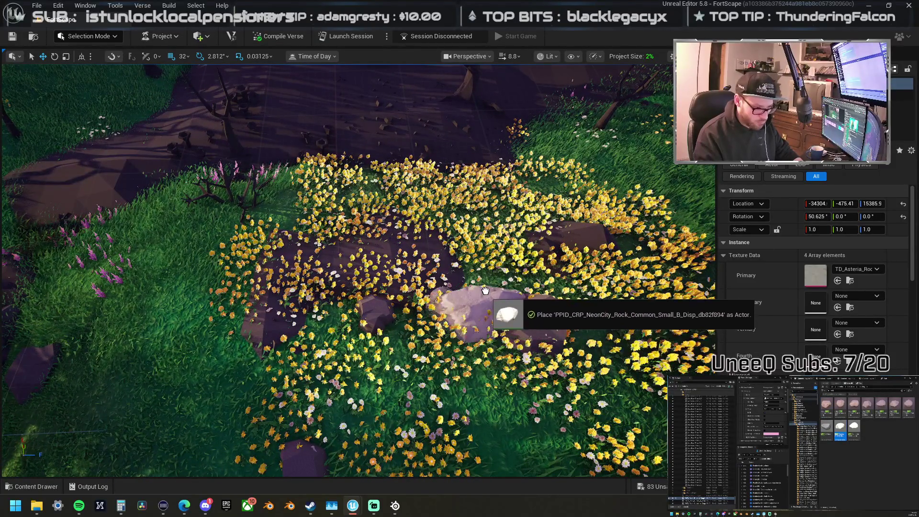
drag(505, 325, 489, 321)
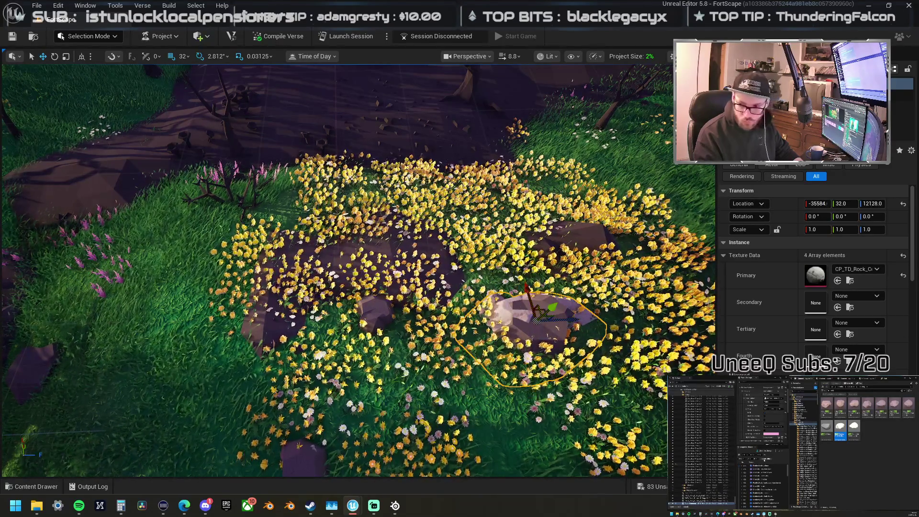
drag(918, 253, 414, 229)
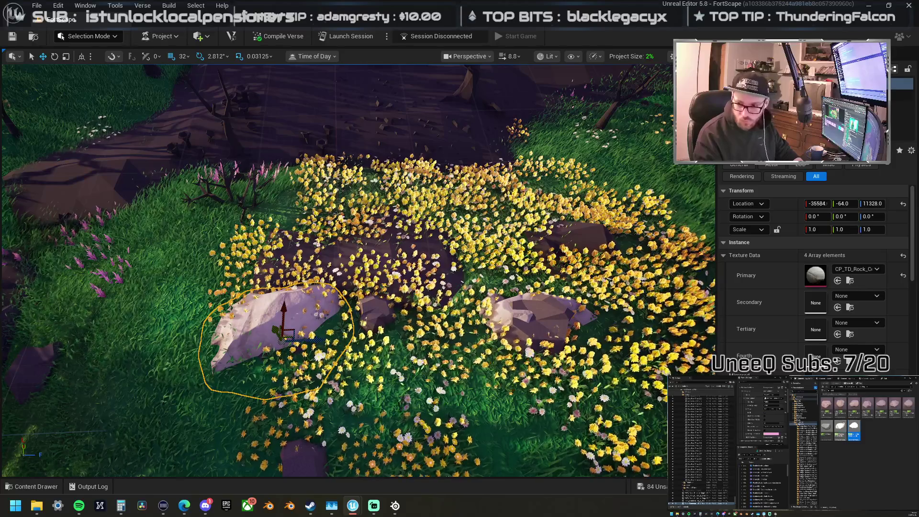
drag(918, 254, 409, 325)
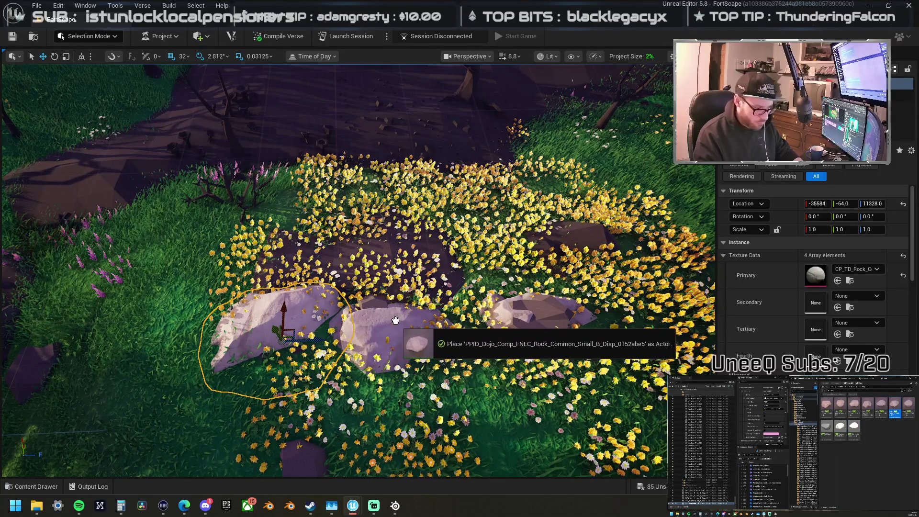
Step: Select the middle rock and orbit around it to inspect the group
click(390, 374)
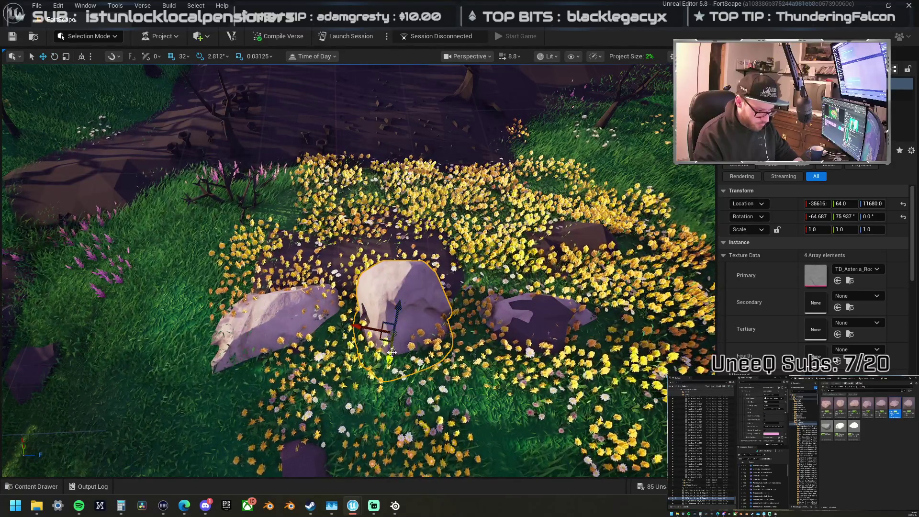
mouse_move(390, 254)
mouse_down()
mouse_move(364, 297)
mouse_move(389, 253)
mouse_up()
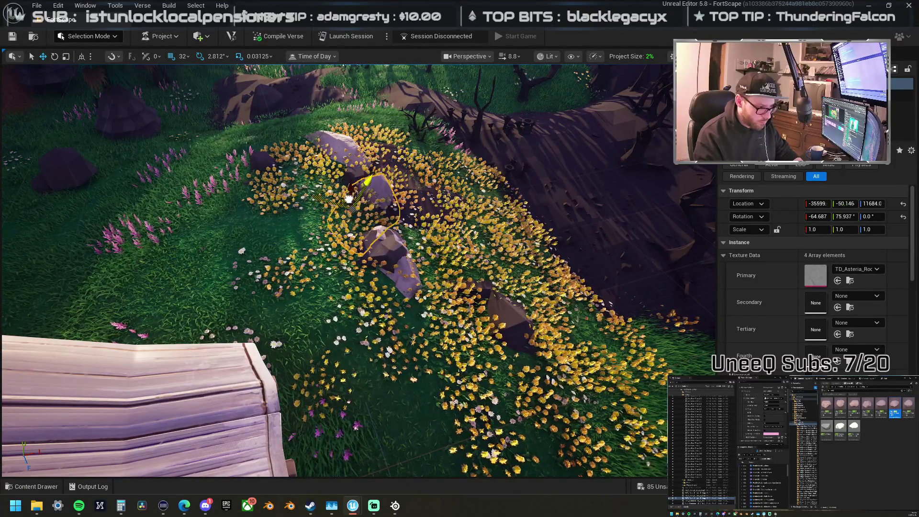
drag(338, 192, 302, 249)
drag(425, 240, 417, 258)
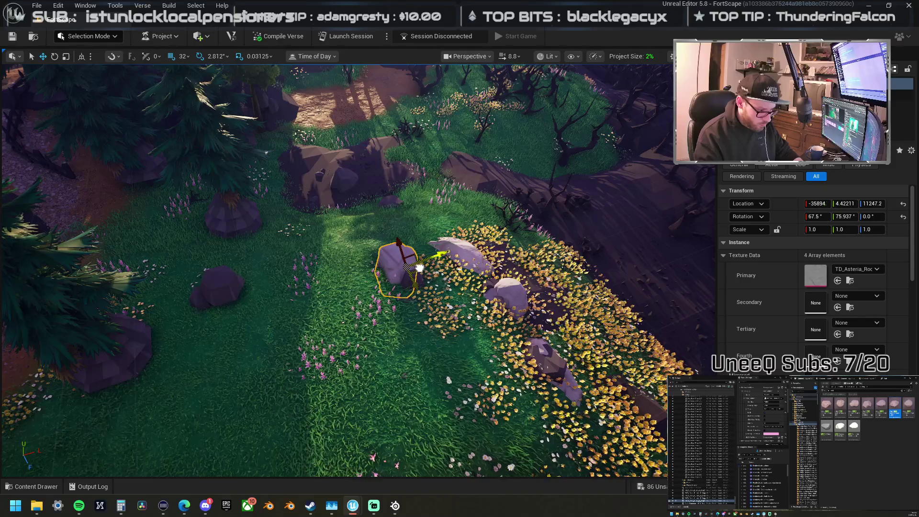
Step: Nudge the selected rock right, then add a boulder on the dirt path and another rock
mouse_move(411, 260)
mouse_down()
mouse_move(451, 328)
mouse_move(527, 337)
mouse_up()
mouse_move(217, 307)
mouse_down()
mouse_move(249, 297)
mouse_move(287, 309)
mouse_move(486, 311)
mouse_move(597, 237)
mouse_up()
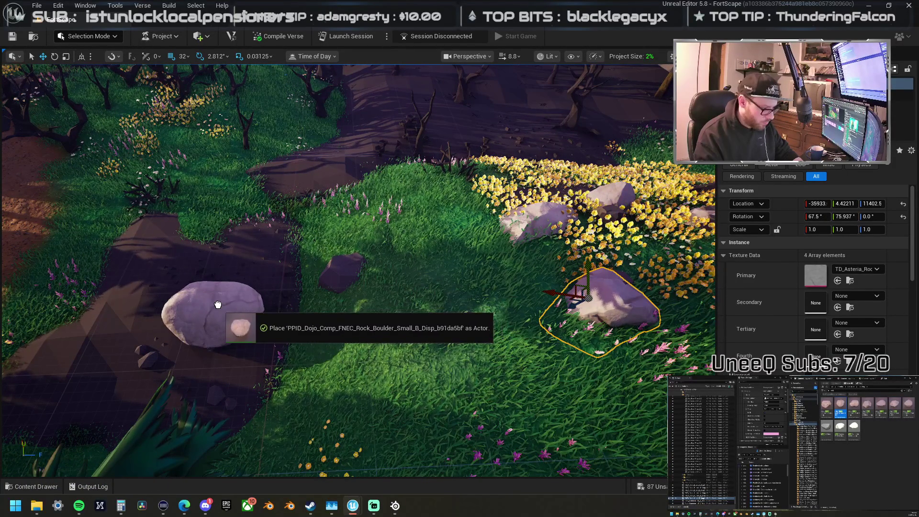
drag(196, 304, 194, 302)
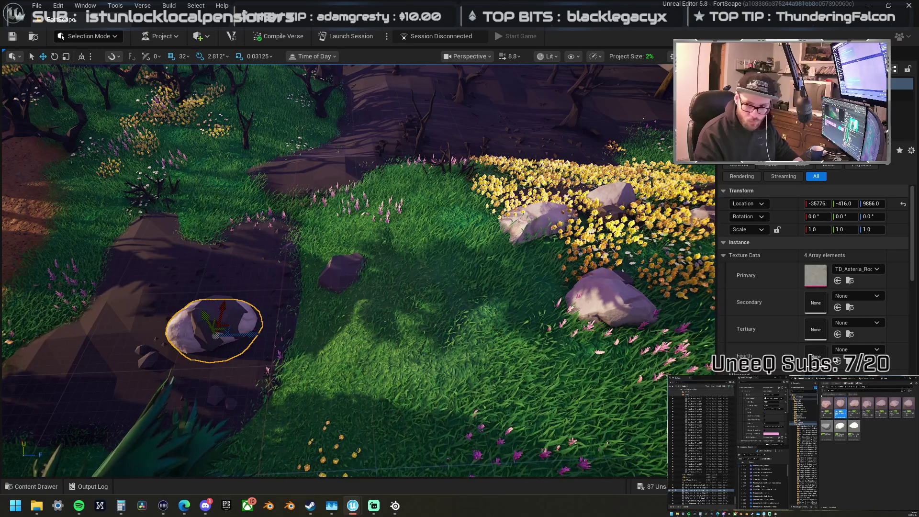
drag(918, 259, 360, 257)
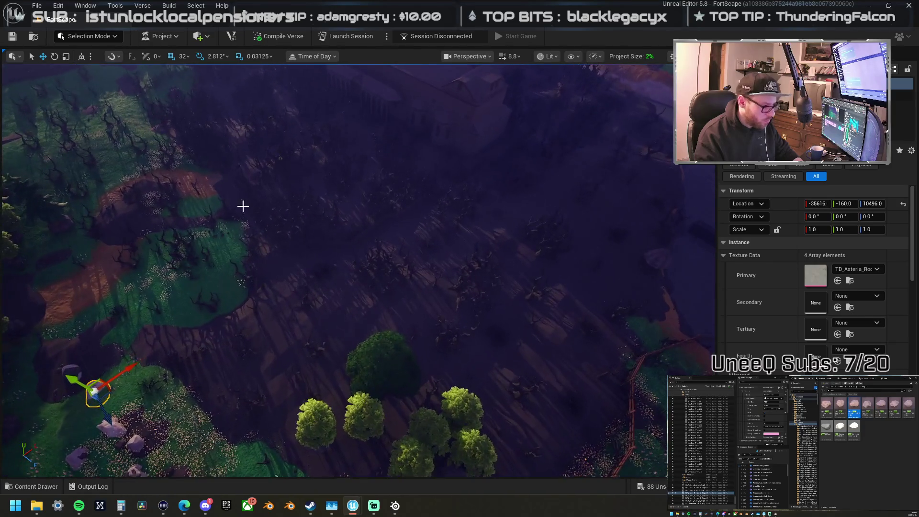
Step: Switch to Landscape mode's Sculpt tool, keeping brush size 1962.00769
click(91, 35)
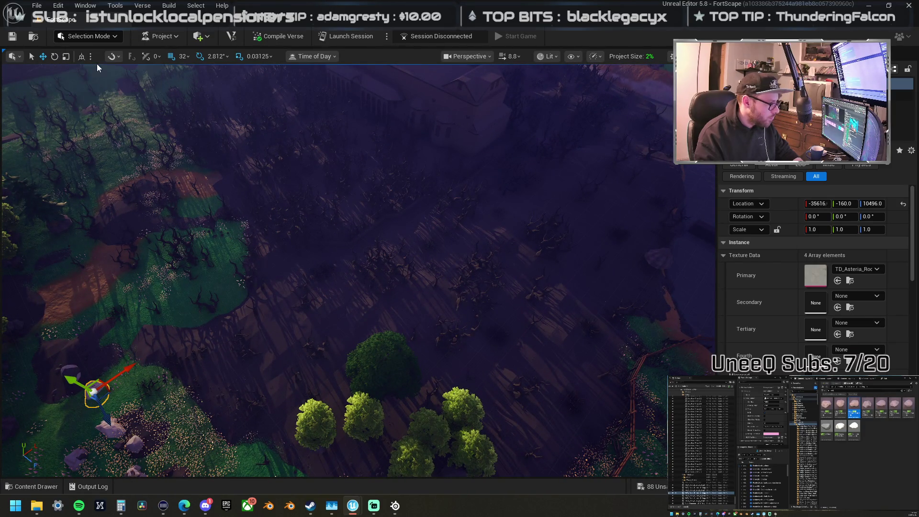
click(97, 64)
click(105, 60)
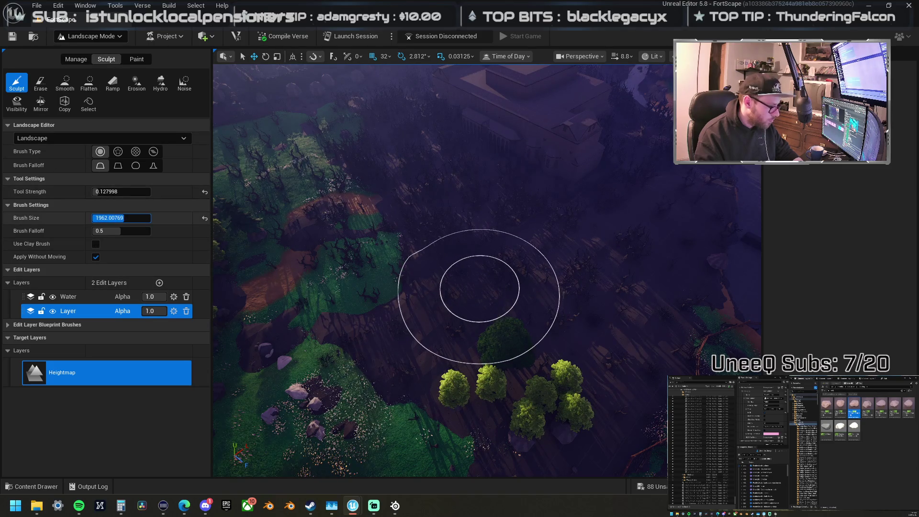
key(Return)
Step: Sculpt the ground beside the tree cluster and survey the nearby terrain
drag(423, 335, 433, 330)
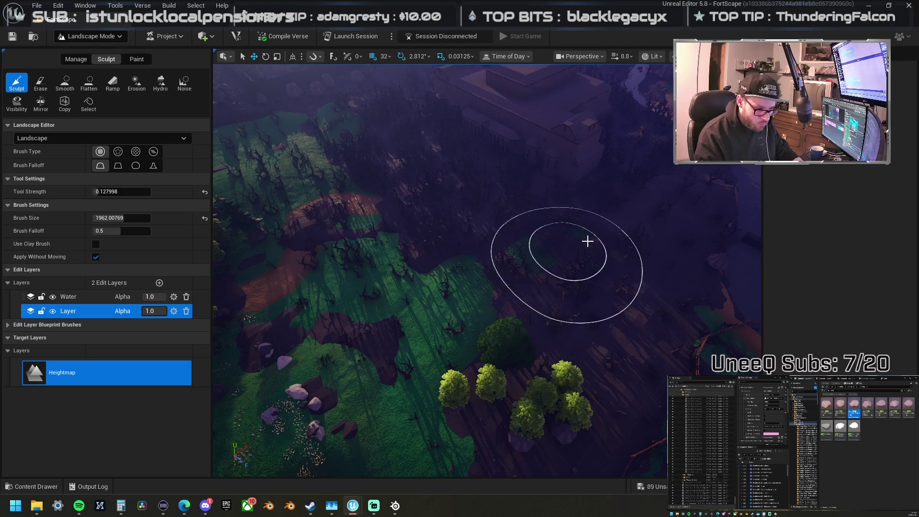
drag(589, 242, 571, 294)
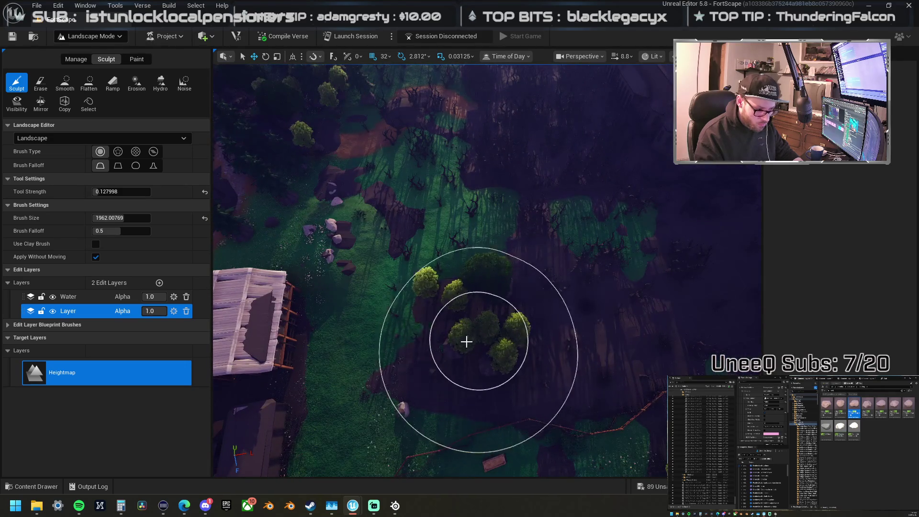
drag(640, 261, 484, 328)
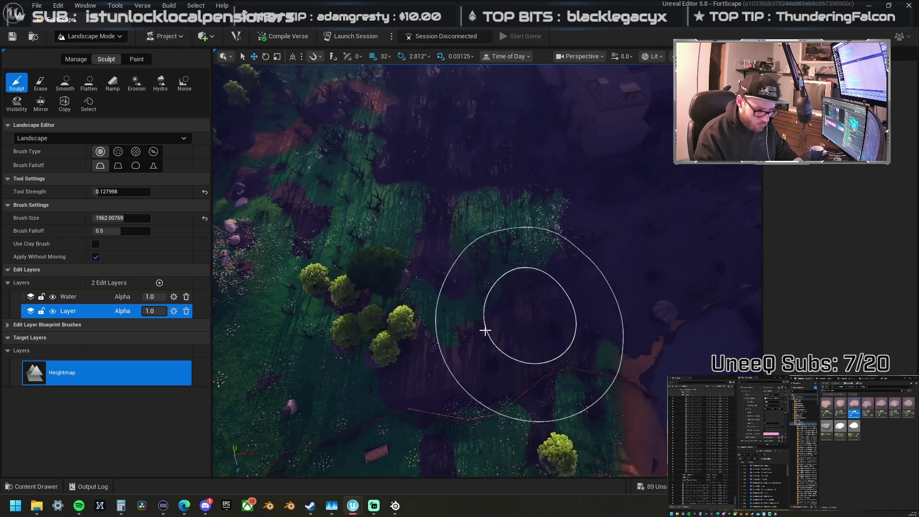
drag(568, 299, 517, 301)
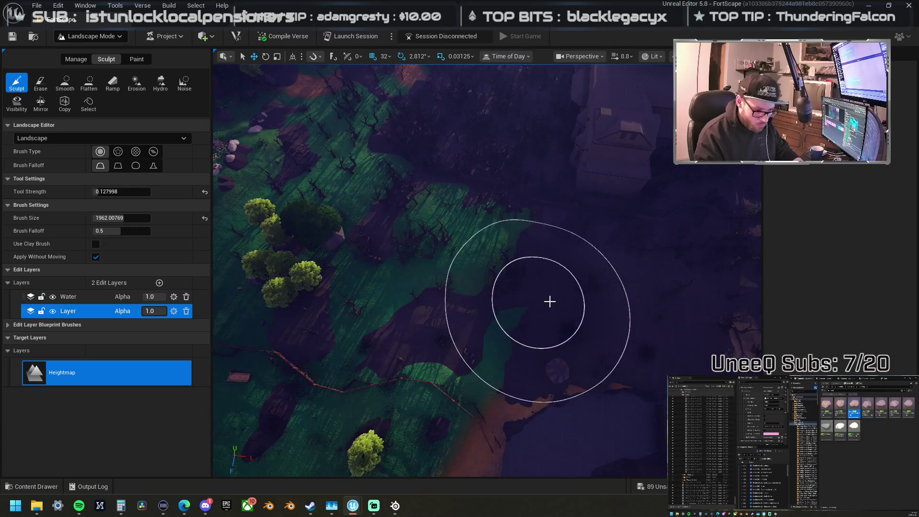
drag(667, 298, 667, 297)
drag(488, 304, 488, 304)
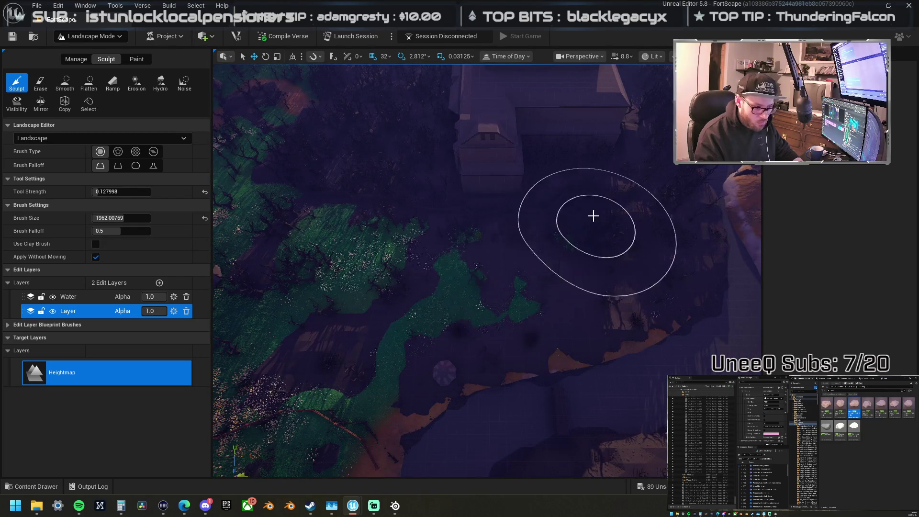
Step: Orbit over the buildings and move in close above the large building
drag(399, 265, 516, 254)
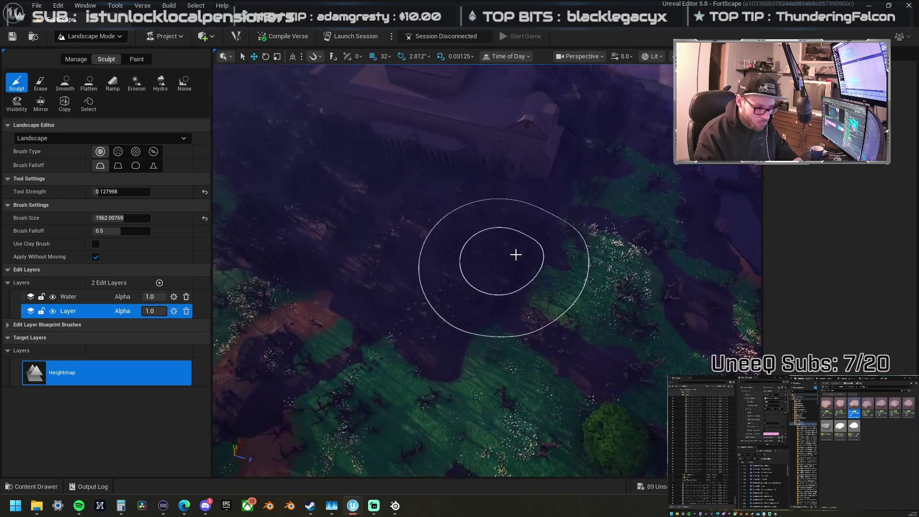
mouse_move(382, 296)
mouse_down()
mouse_move(458, 264)
mouse_move(463, 276)
mouse_move(494, 278)
mouse_up()
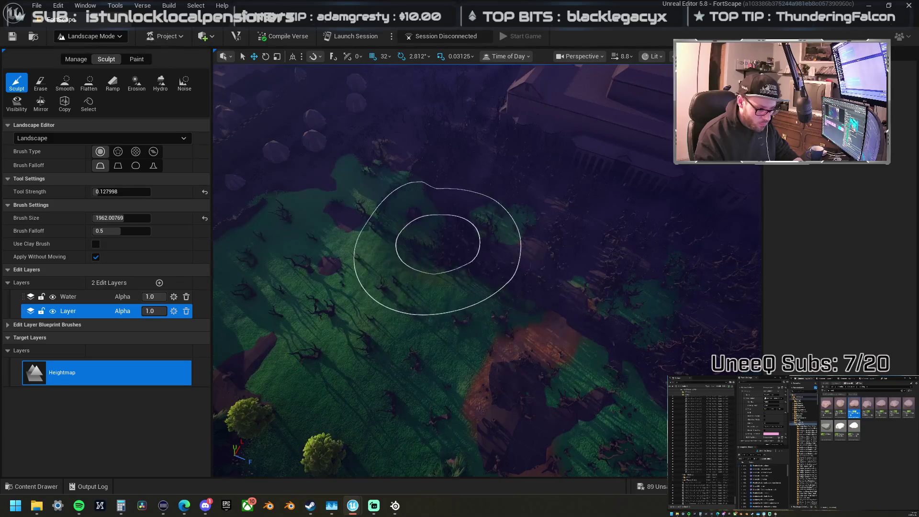
mouse_move(438, 243)
mouse_down()
mouse_move(445, 302)
mouse_move(424, 266)
mouse_move(432, 254)
mouse_move(443, 324)
mouse_move(450, 264)
mouse_move(475, 231)
mouse_move(527, 257)
mouse_up()
drag(655, 267, 655, 287)
drag(489, 258, 470, 256)
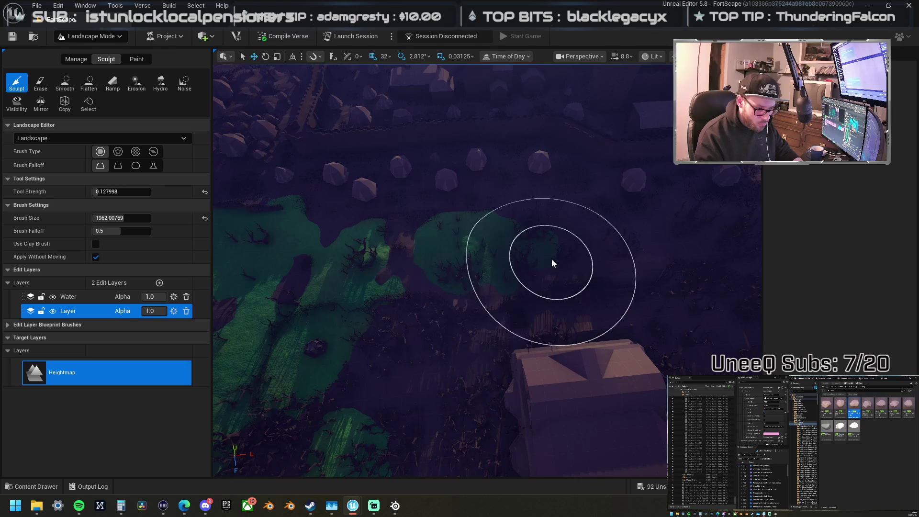
drag(552, 263, 537, 283)
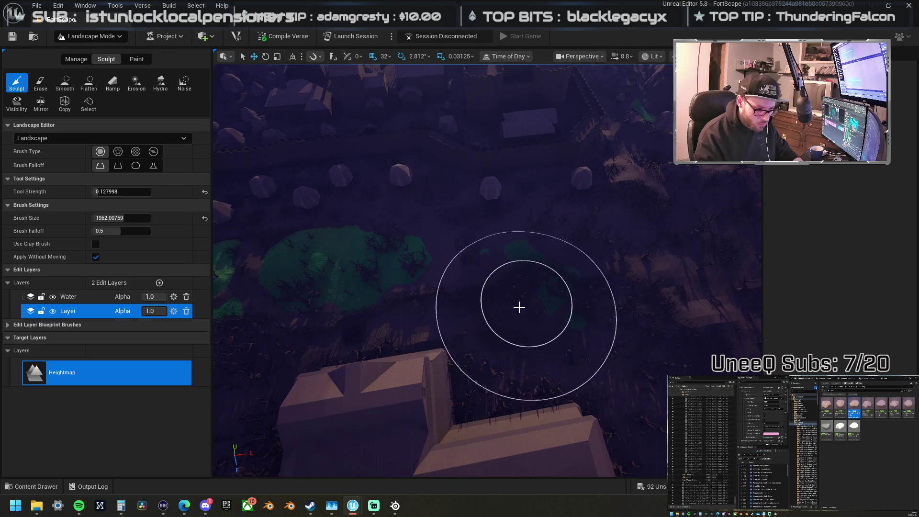
drag(582, 340, 482, 373)
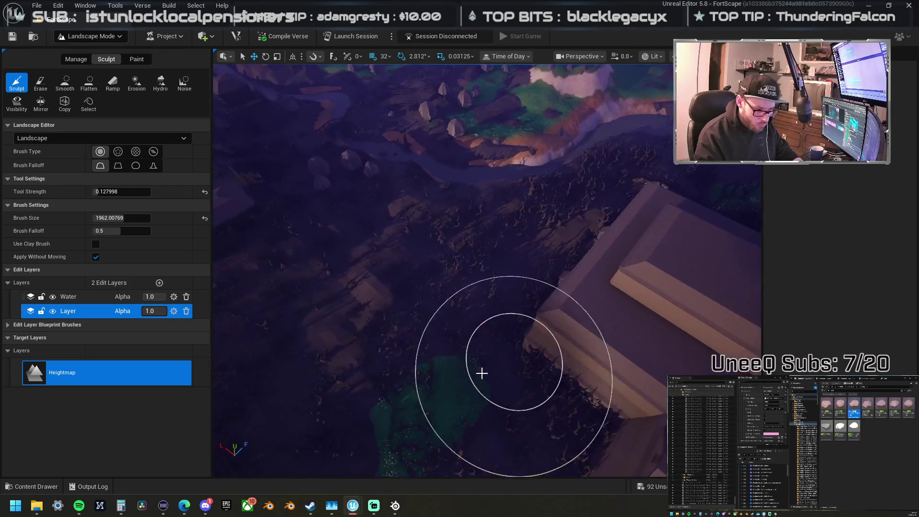
drag(623, 395, 523, 353)
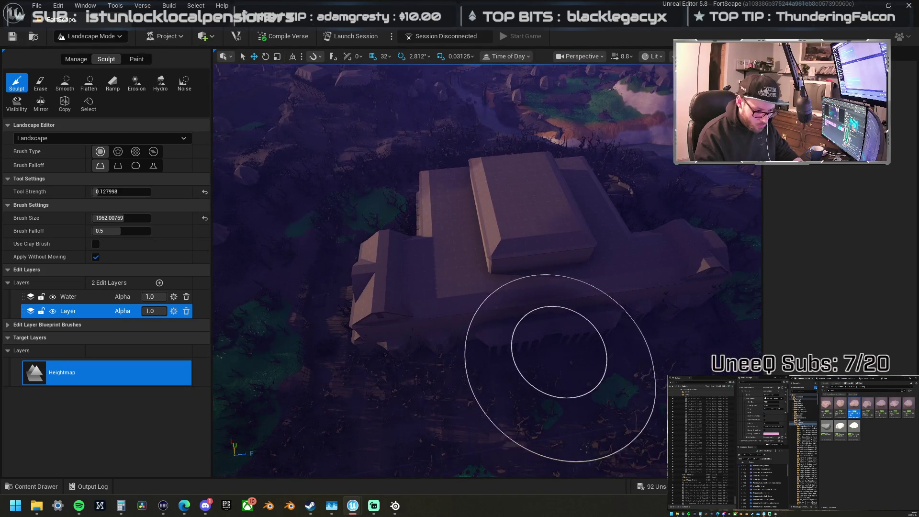
mouse_move(524, 385)
mouse_down()
mouse_move(511, 342)
mouse_move(556, 283)
mouse_move(427, 221)
mouse_up()
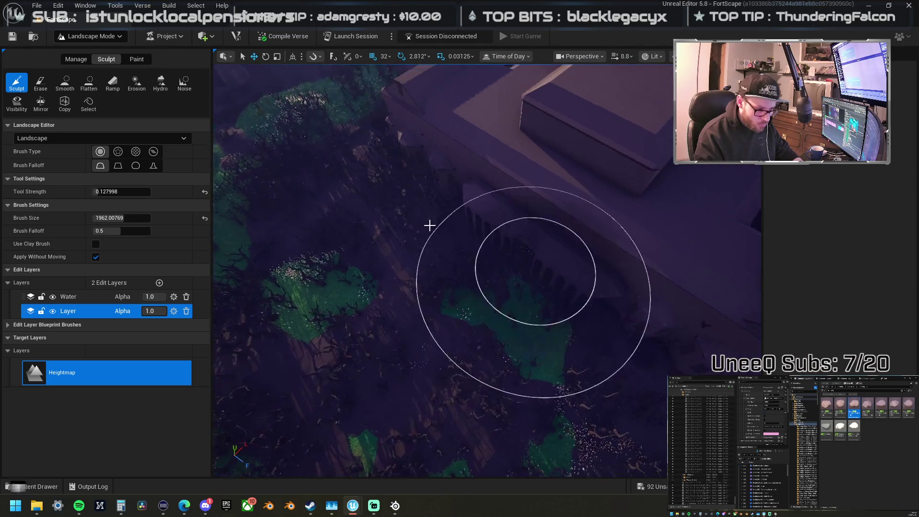
Step: Switch the brush to Flatten and level the ground beside the large building
click(89, 82)
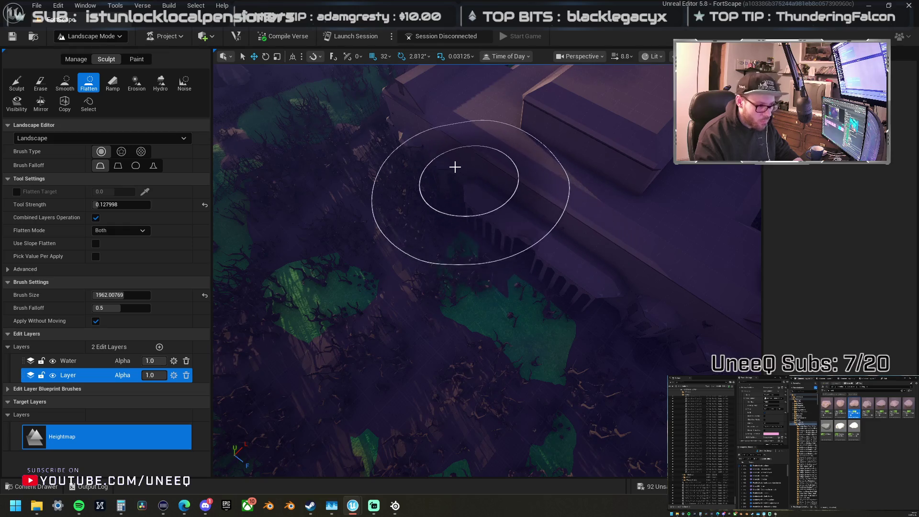
drag(665, 326, 431, 210)
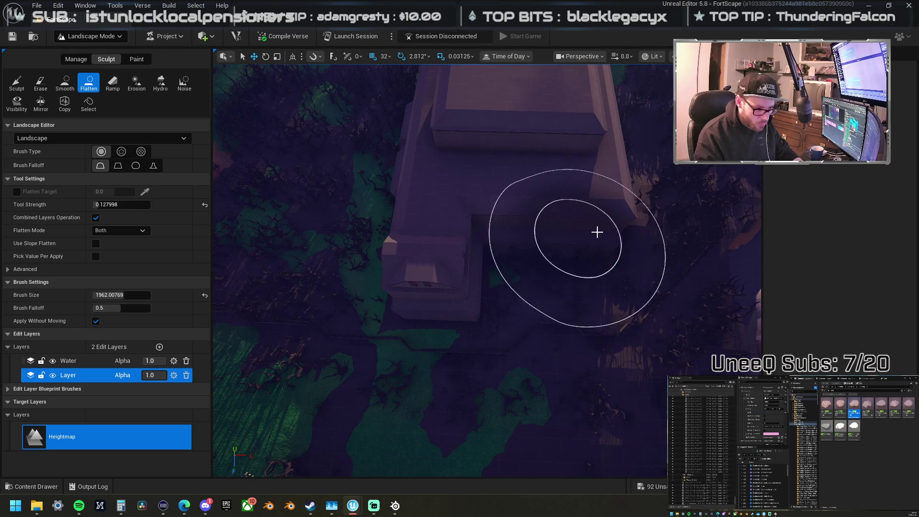
drag(607, 168, 575, 175)
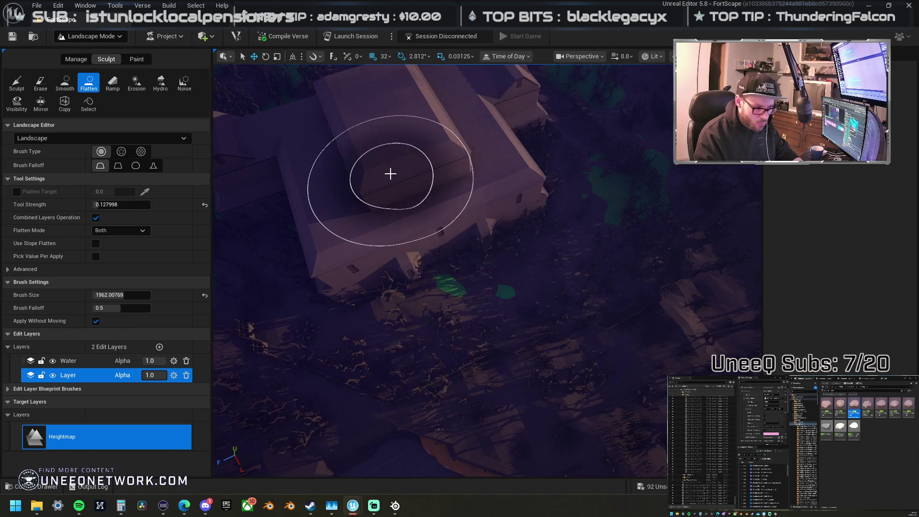
mouse_move(456, 232)
mouse_down()
mouse_move(517, 253)
mouse_move(557, 187)
mouse_move(510, 152)
mouse_move(567, 125)
mouse_move(601, 157)
mouse_move(589, 139)
mouse_move(525, 271)
mouse_move(387, 318)
mouse_move(280, 240)
mouse_move(544, 187)
mouse_move(491, 197)
mouse_move(559, 208)
mouse_move(464, 178)
mouse_move(443, 228)
mouse_move(464, 275)
mouse_move(312, 232)
mouse_up()
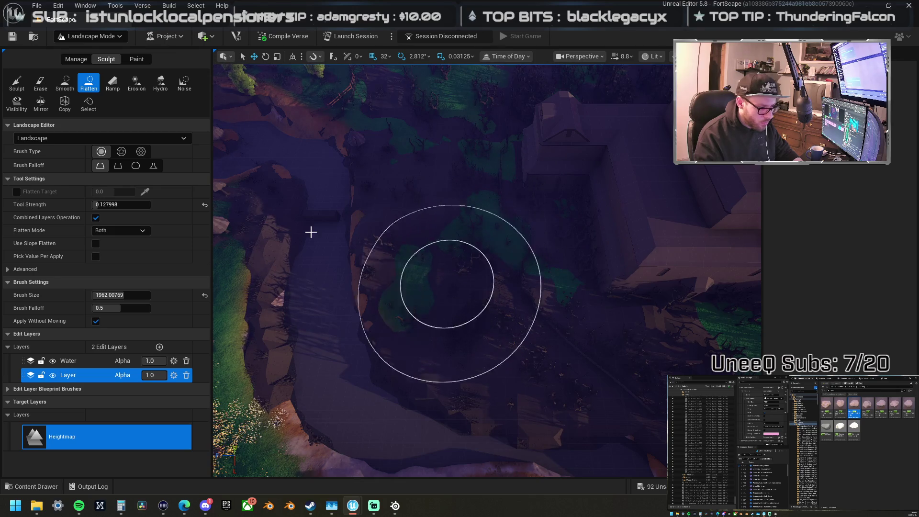
Step: Return the brush to Sculpt and zoom in over the river valley and houses
click(17, 83)
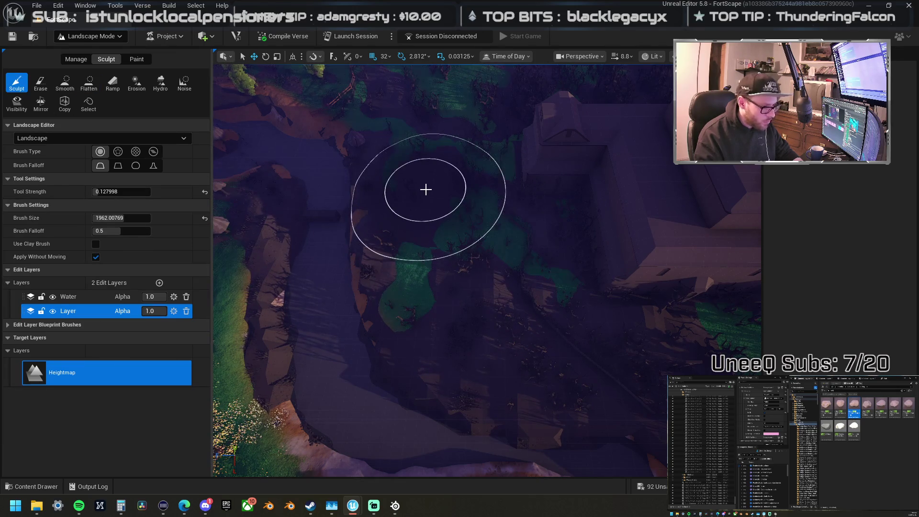
scroll(426, 190, up, 3)
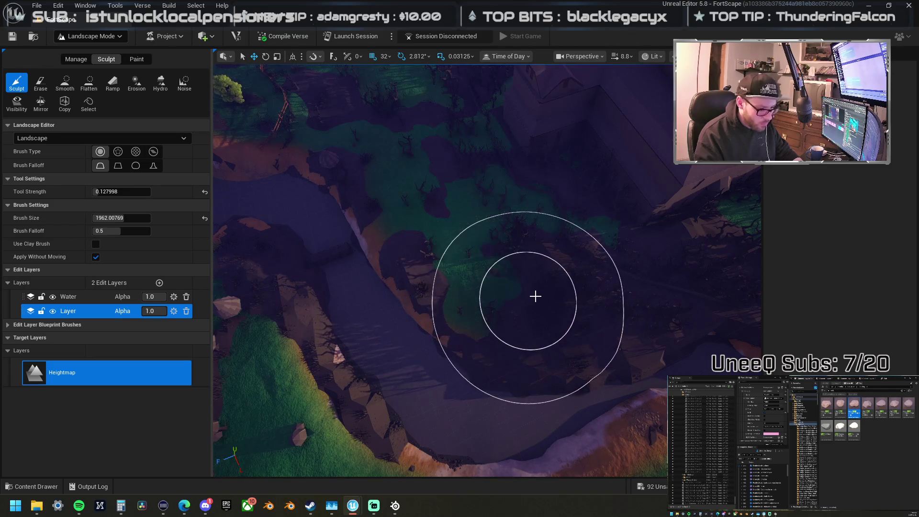
scroll(567, 311, down, 2)
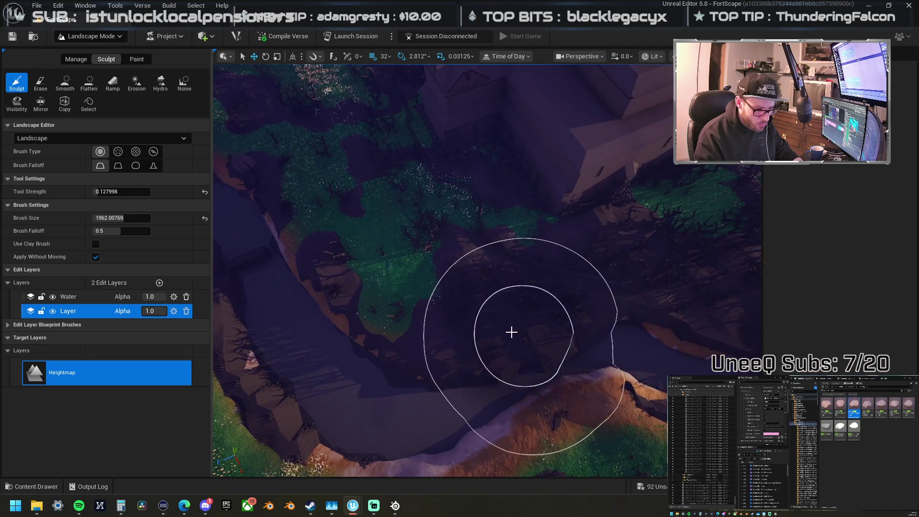
scroll(481, 343, up, 3)
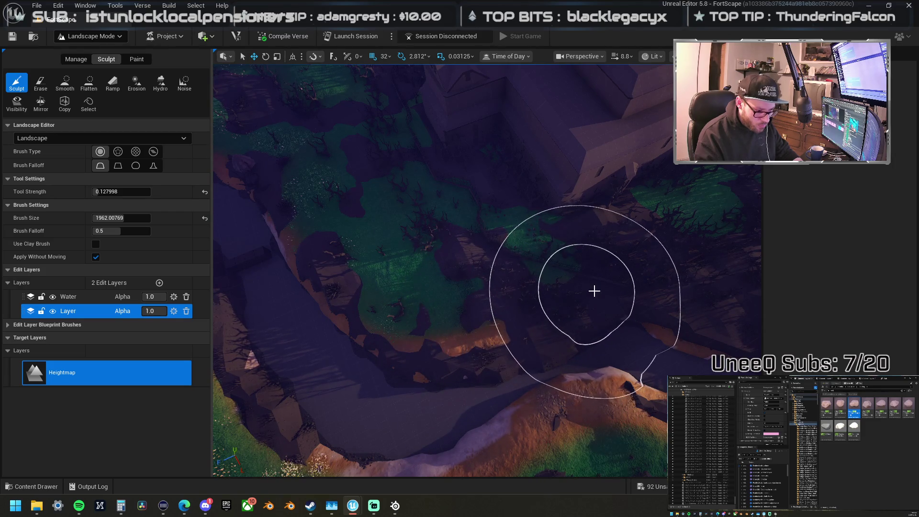
scroll(594, 290, down, 2)
scroll(488, 250, up, 2)
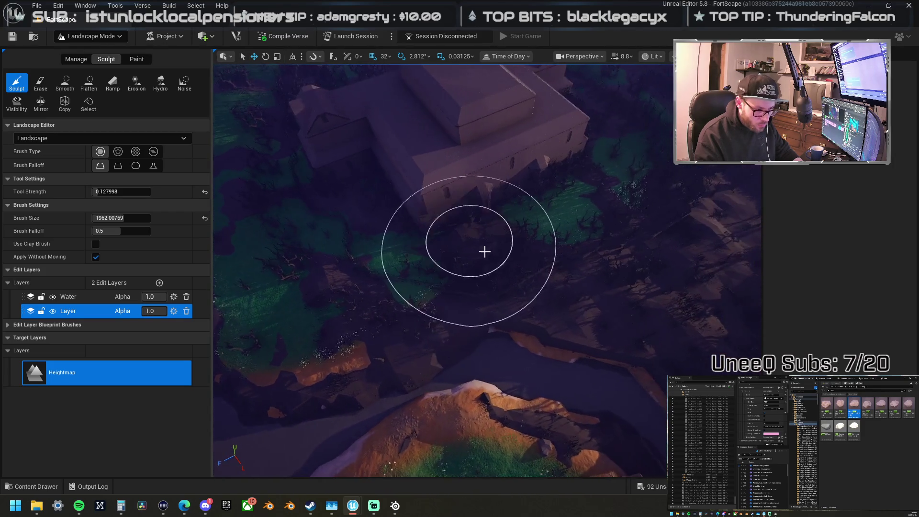
scroll(556, 284, up, 2)
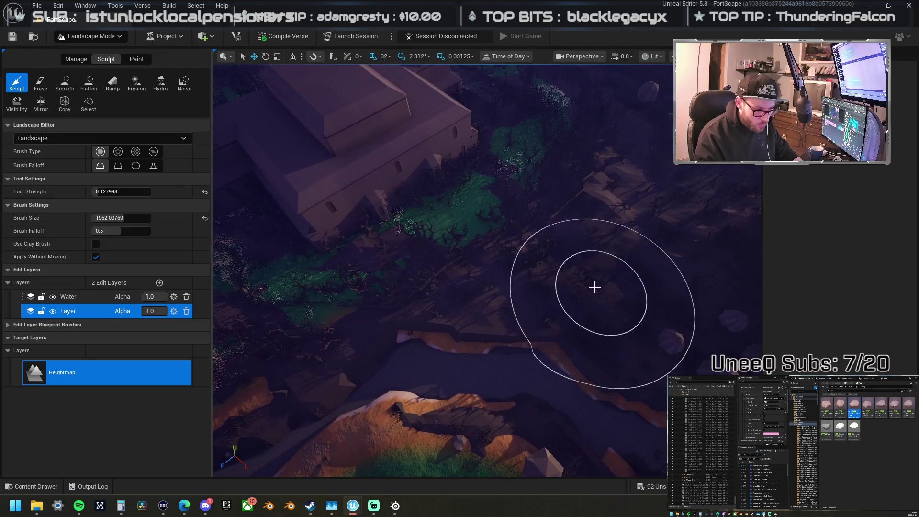
scroll(482, 280, down, 2)
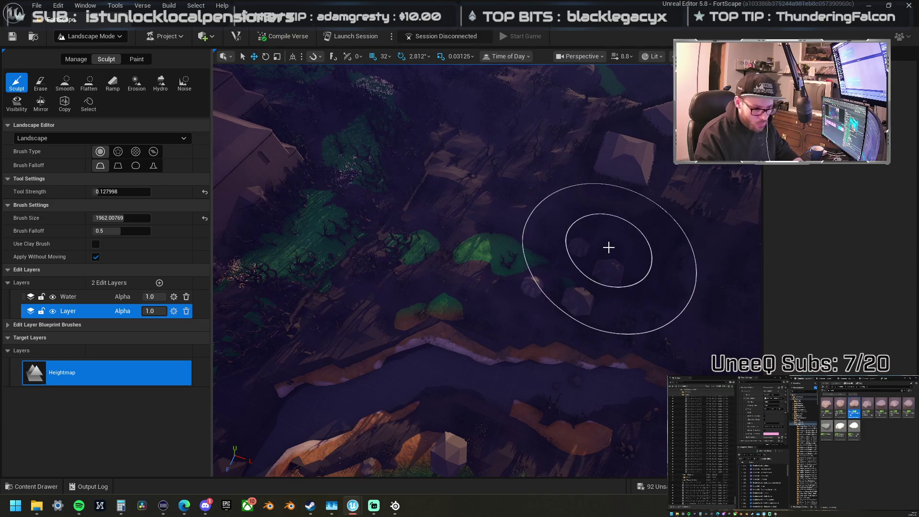
scroll(621, 233, down, 2)
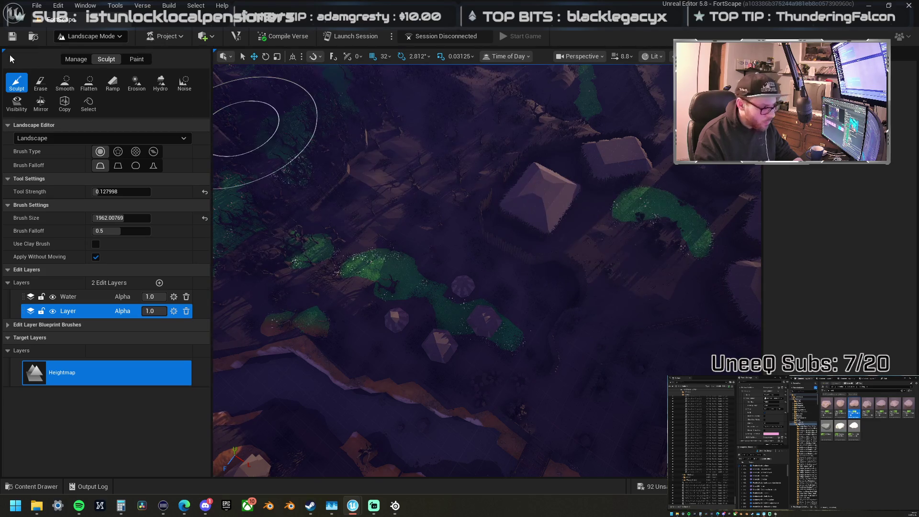
Step: Flatten the ground around the hilltop house and extend it past the house
click(84, 89)
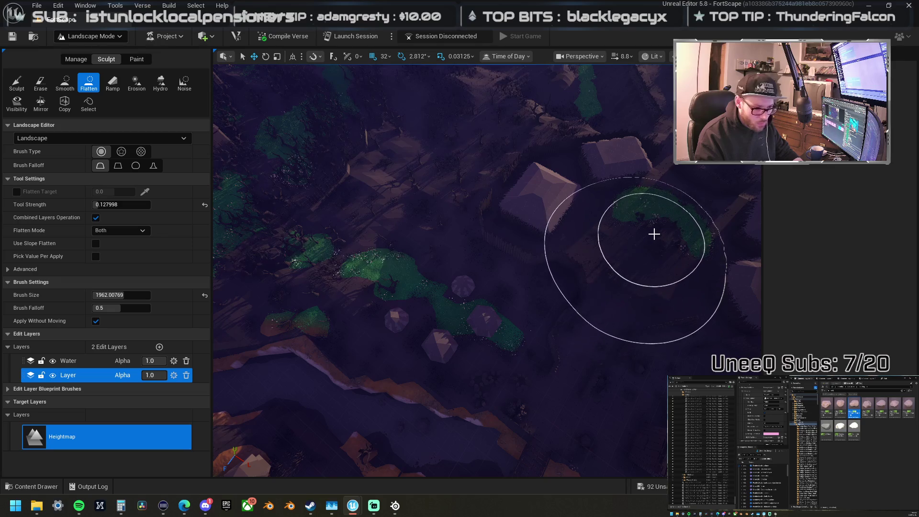
drag(662, 229, 645, 216)
mouse_move(636, 250)
mouse_down()
mouse_move(583, 220)
mouse_move(527, 214)
mouse_move(581, 179)
mouse_move(634, 173)
mouse_up()
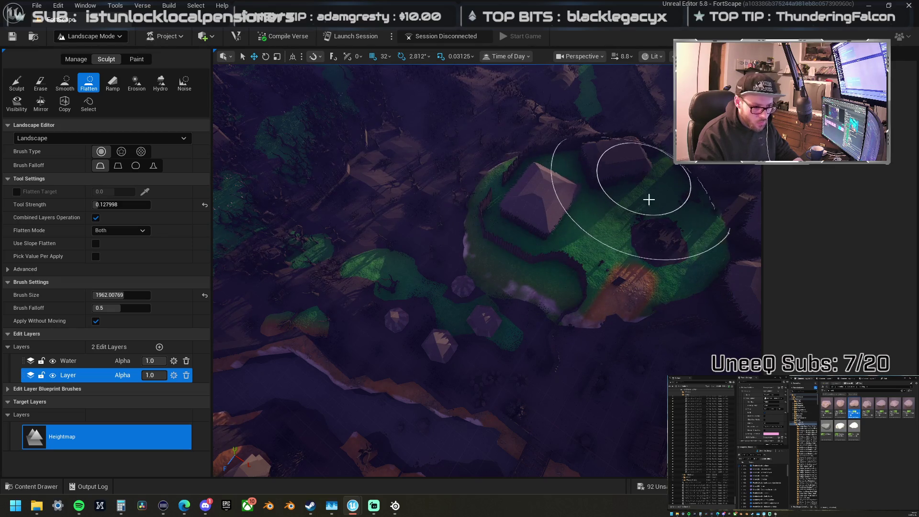
scroll(726, 242, up, 3)
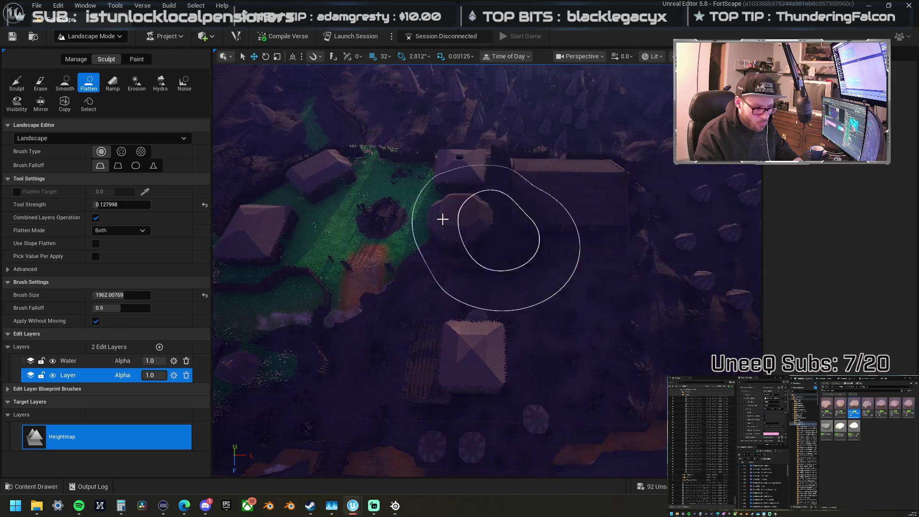
mouse_move(442, 219)
mouse_down()
mouse_move(400, 195)
mouse_move(618, 201)
mouse_move(435, 218)
mouse_move(426, 231)
mouse_up()
key(w)
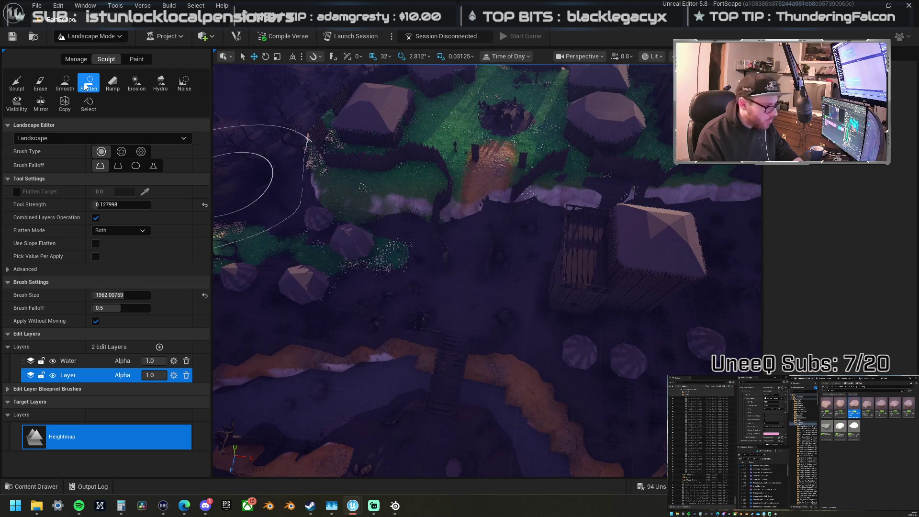
Step: Briefly pick Smooth, then use Sculpt to raise terrain beside the houses
click(64, 83)
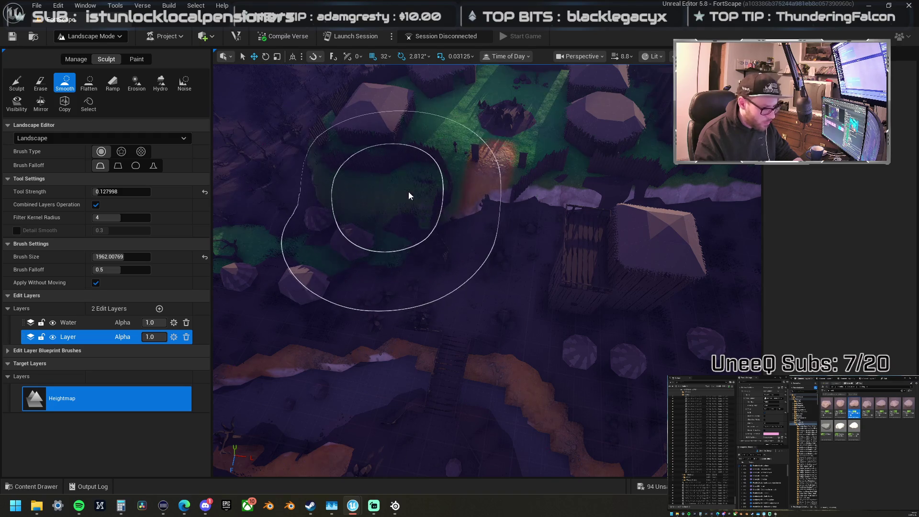
right_click(459, 191)
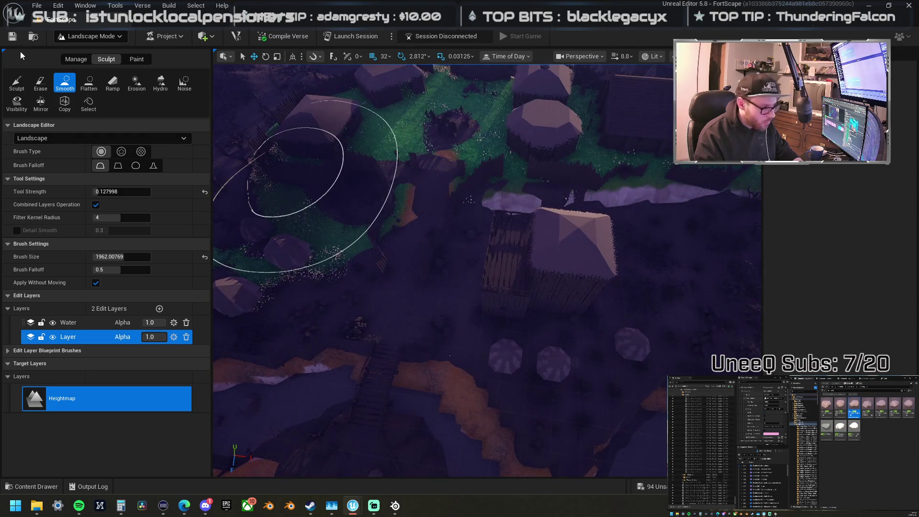
click(19, 79)
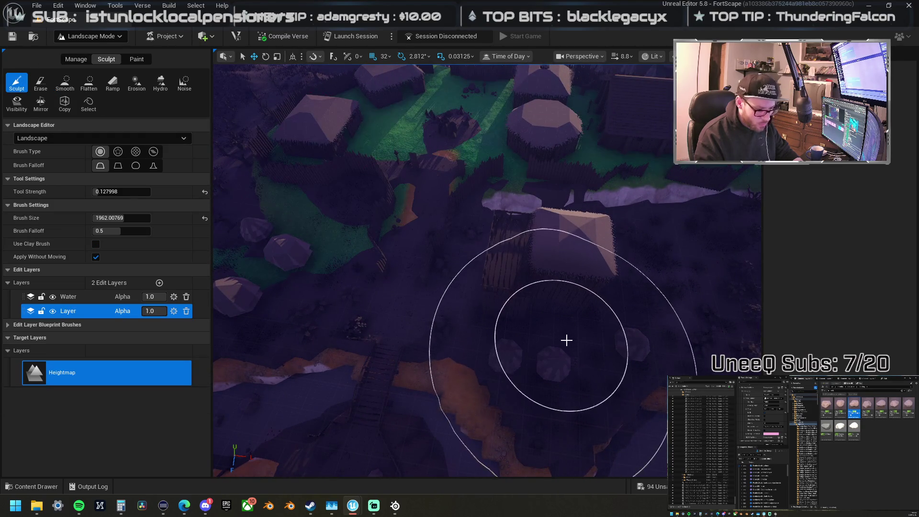
right_click(470, 339)
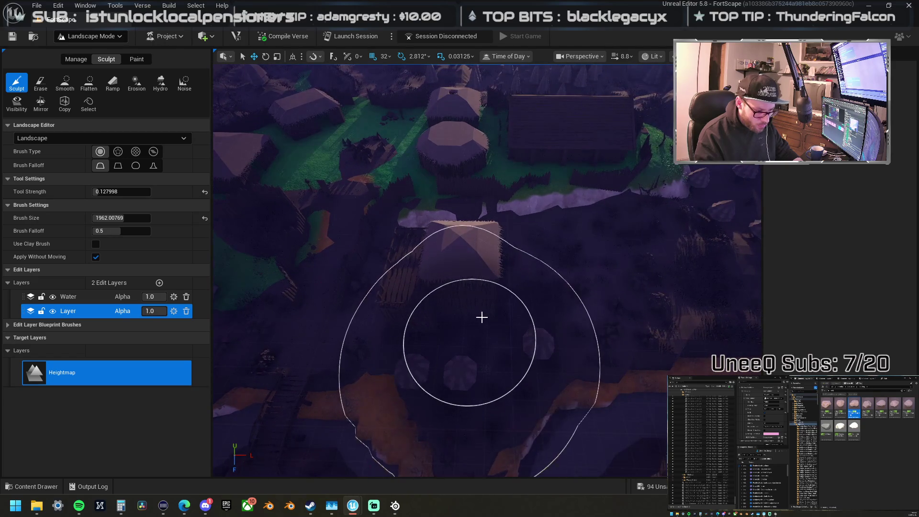
drag(481, 317, 523, 290)
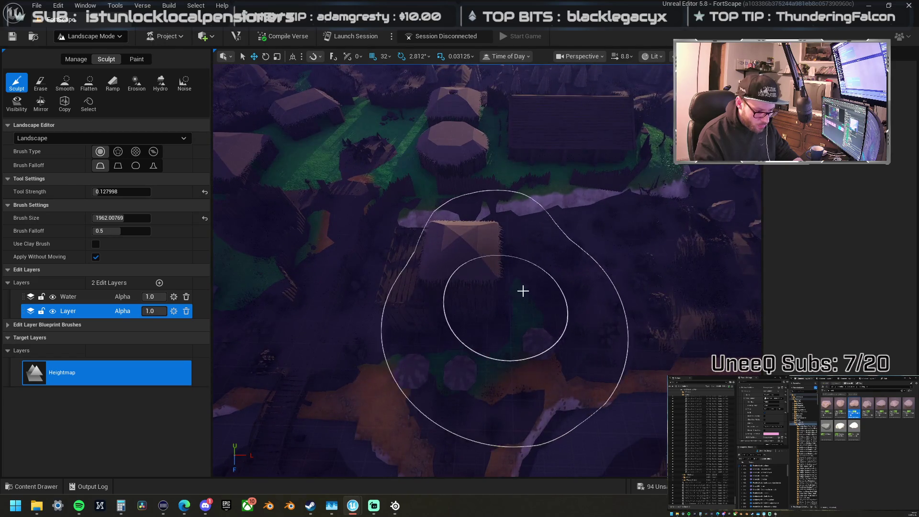
Step: Fly across the village hilltop toward the castle walls and hillside
right_click(635, 285)
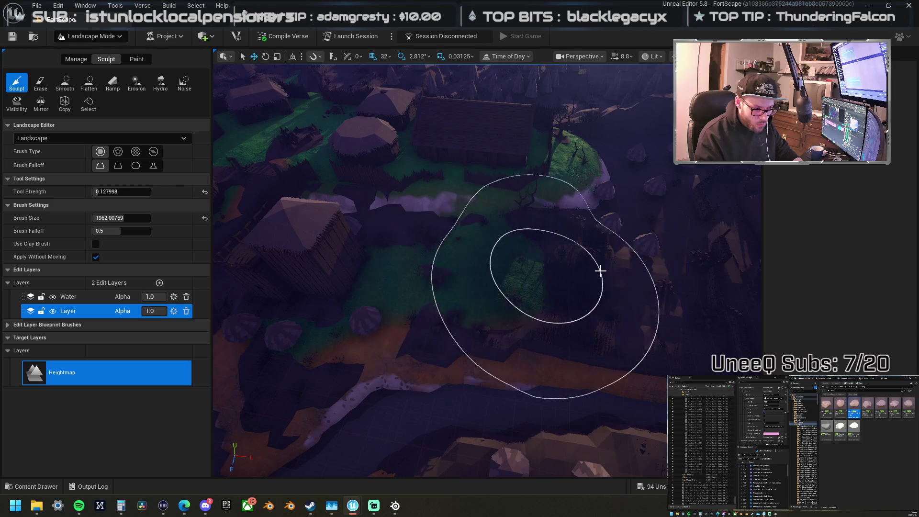
right_click(678, 276)
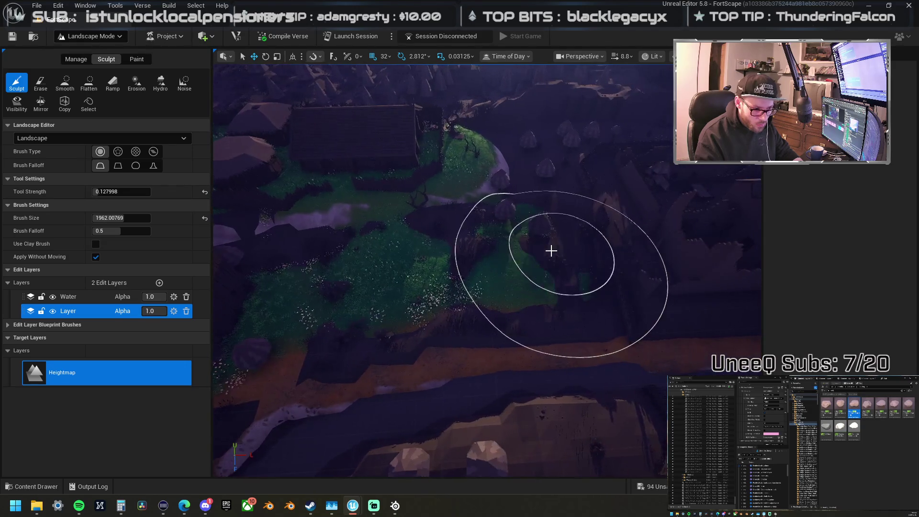
right_click(608, 249)
right_click(576, 256)
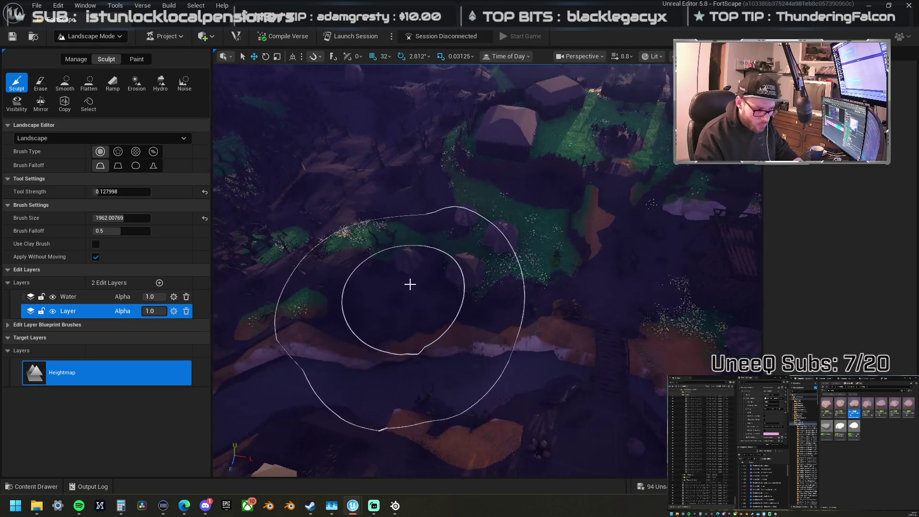
right_click(398, 267)
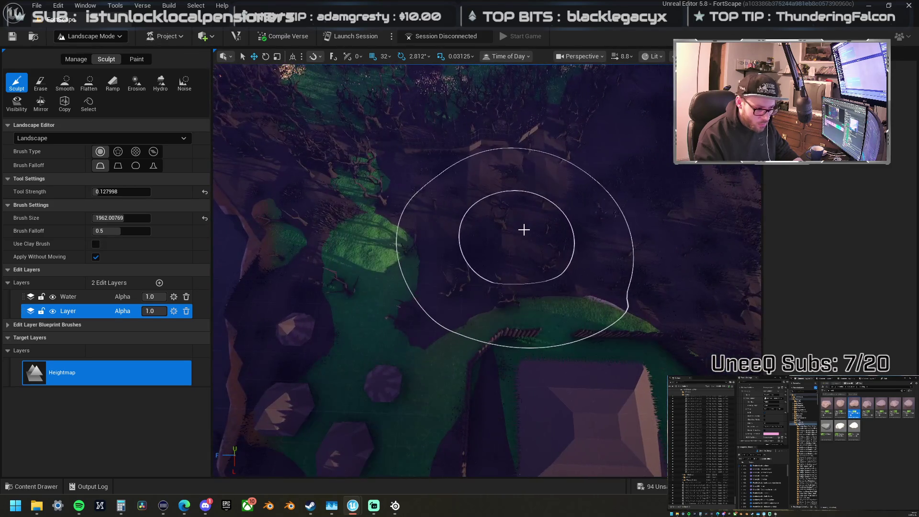
right_click(438, 211)
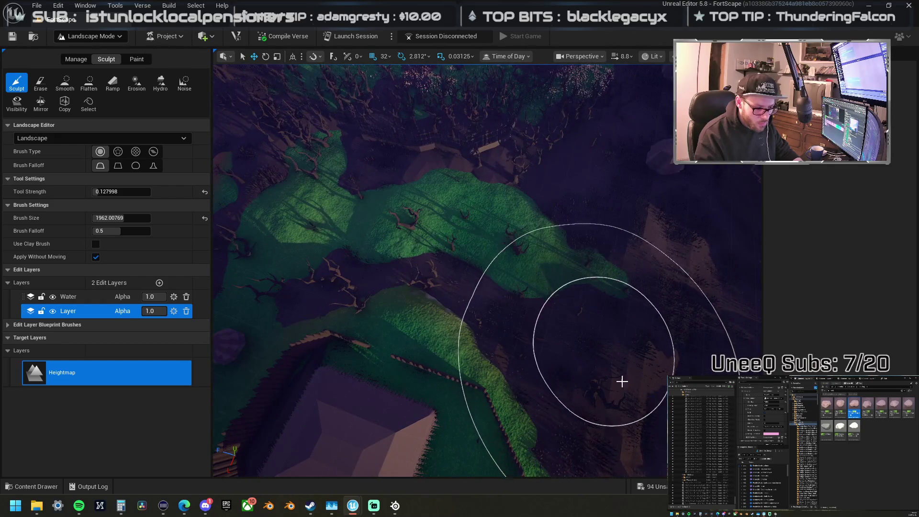
right_click(622, 382)
right_click(637, 385)
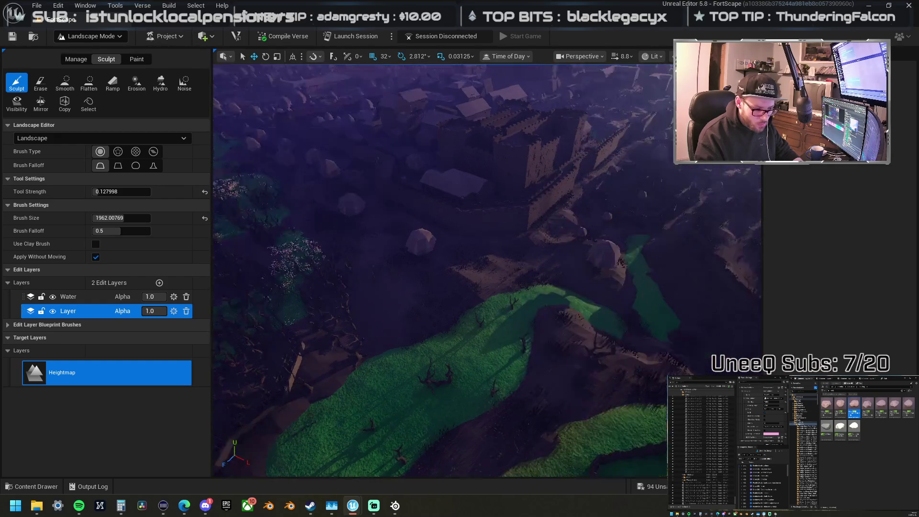
right_click(585, 302)
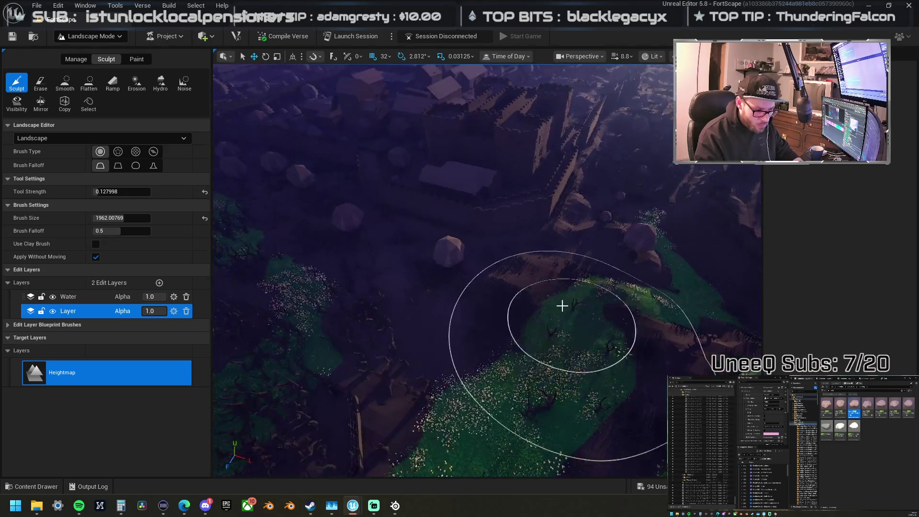
Step: Raise the dark patch into grass, then switch to Smooth and orbit toward the hill
click(440, 297)
click(75, 89)
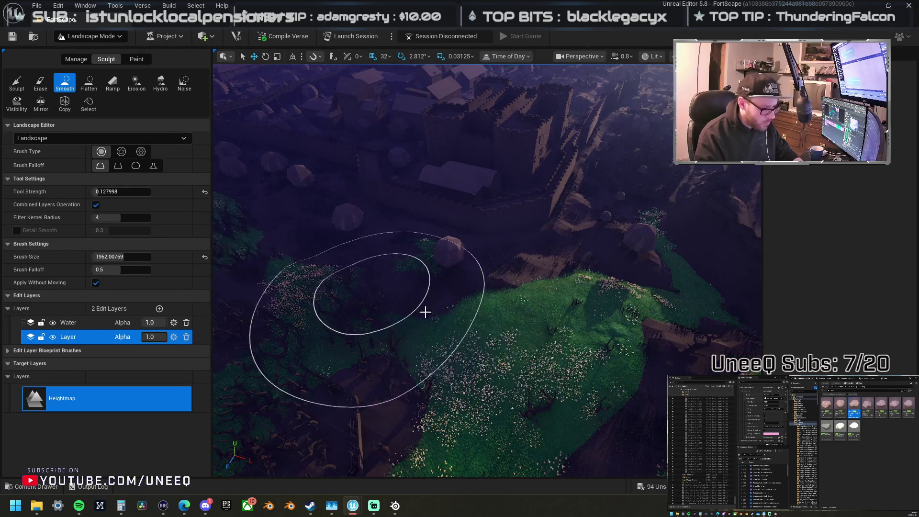
right_click(441, 322)
right_click(452, 297)
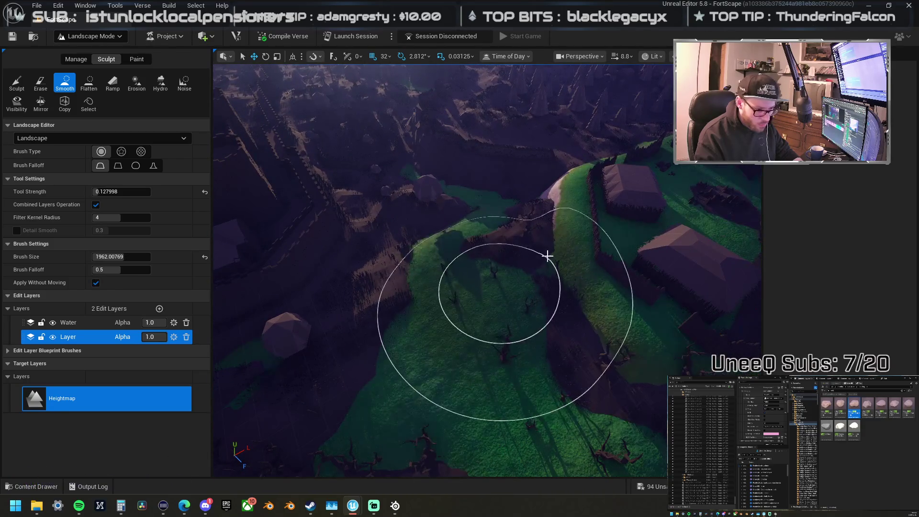
right_click(603, 341)
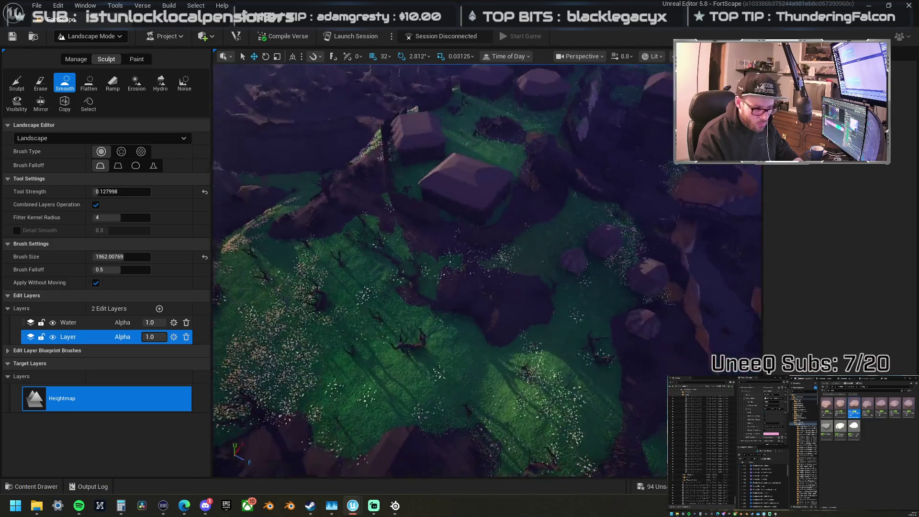
right_click(388, 294)
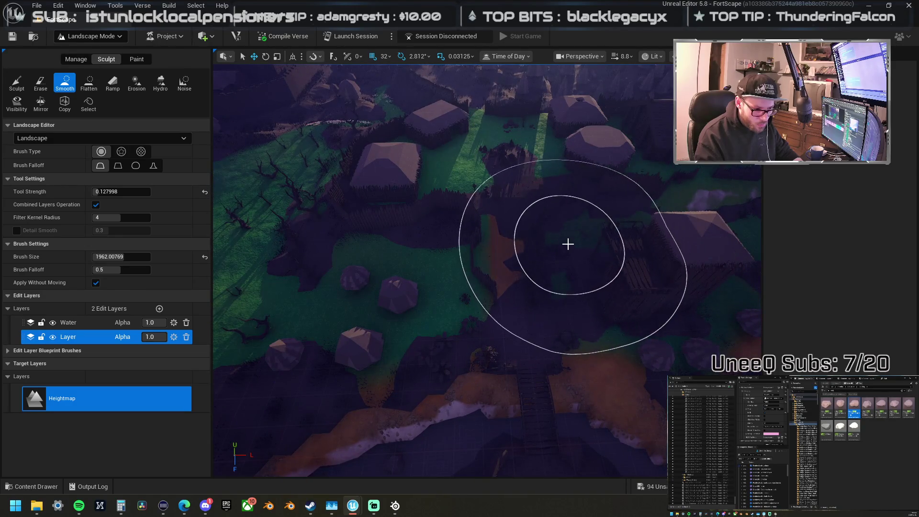
right_click(626, 243)
right_click(440, 307)
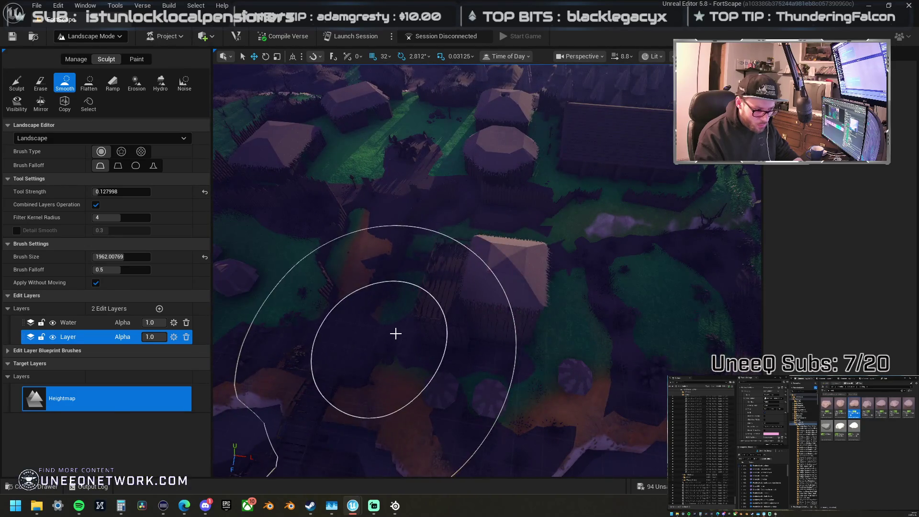
right_click(409, 292)
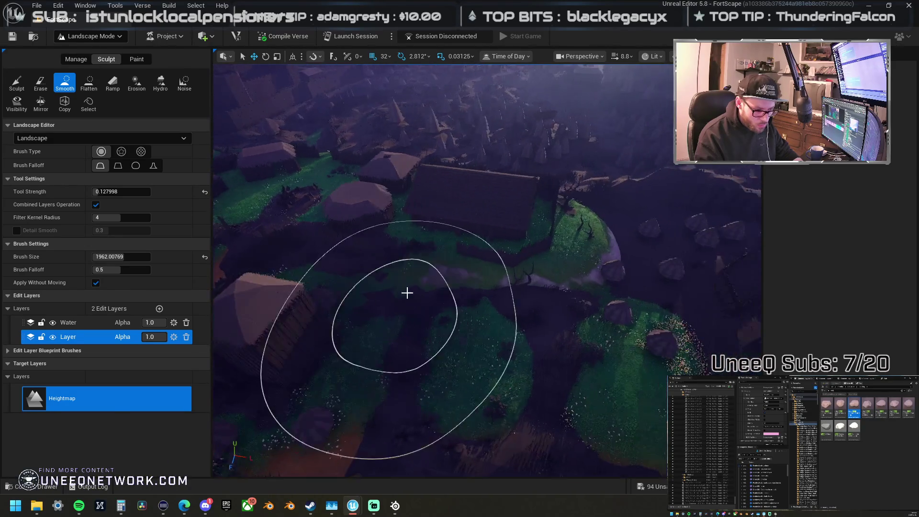
right_click(382, 304)
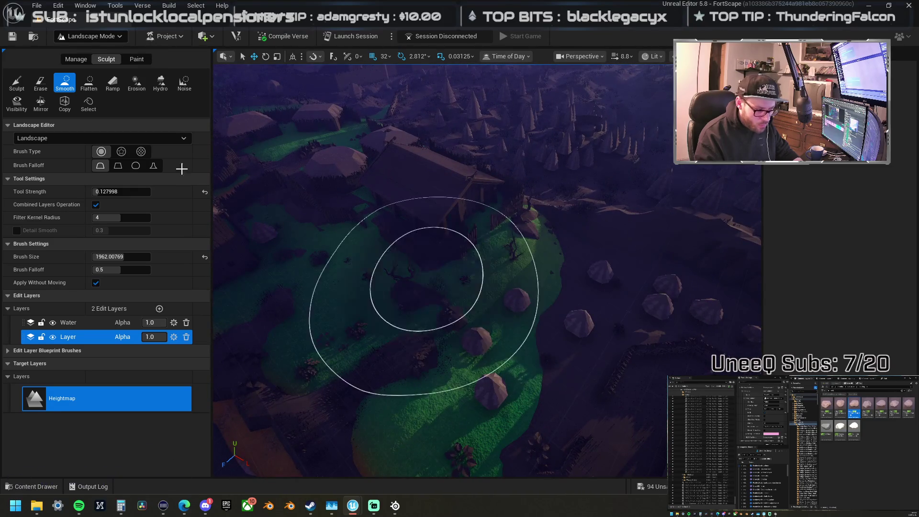
Step: Return to Sculpt and fly in close over the village houses
click(17, 83)
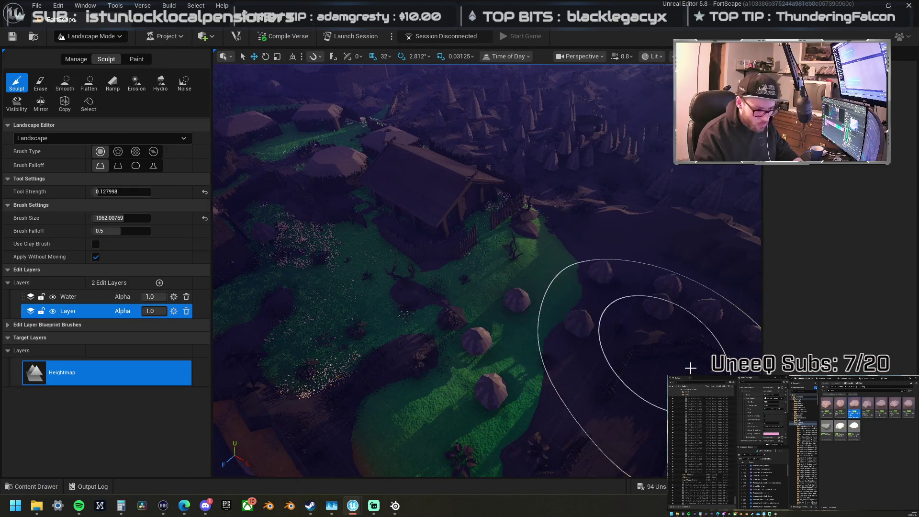
right_click(625, 354)
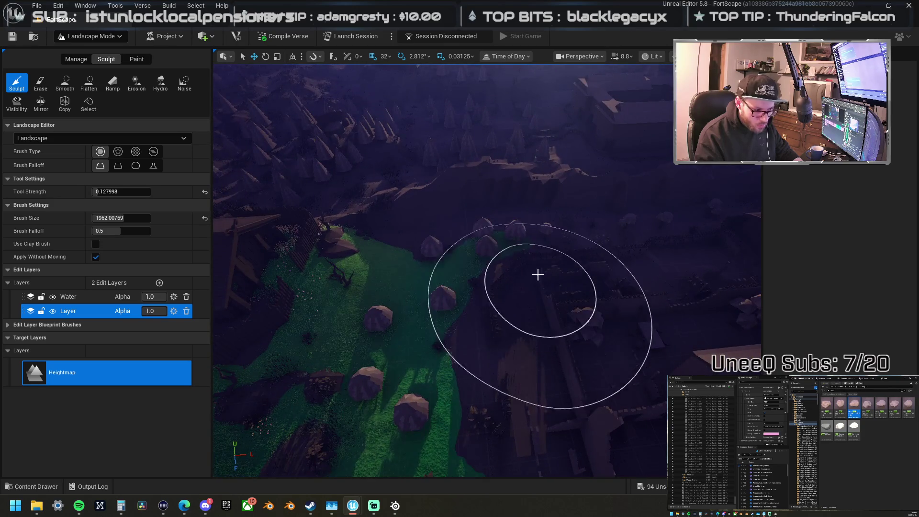
right_click(658, 275)
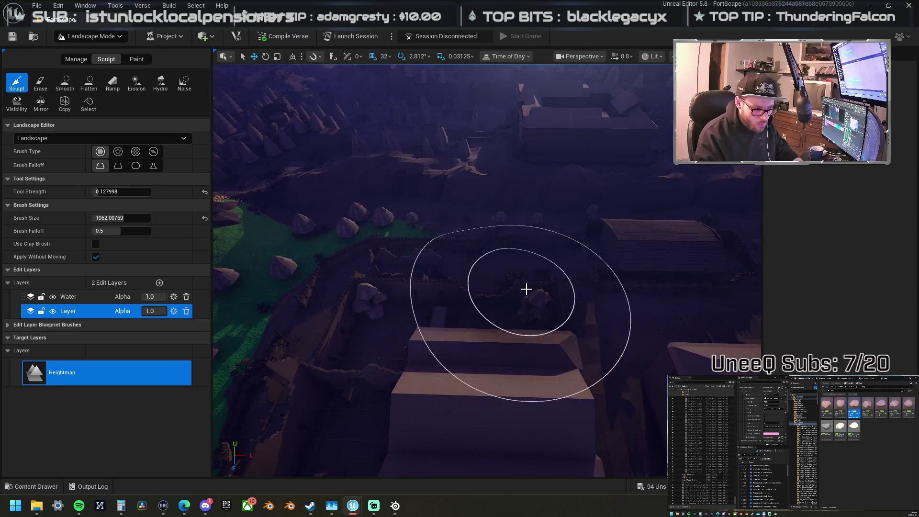
right_click(525, 287)
right_click(521, 289)
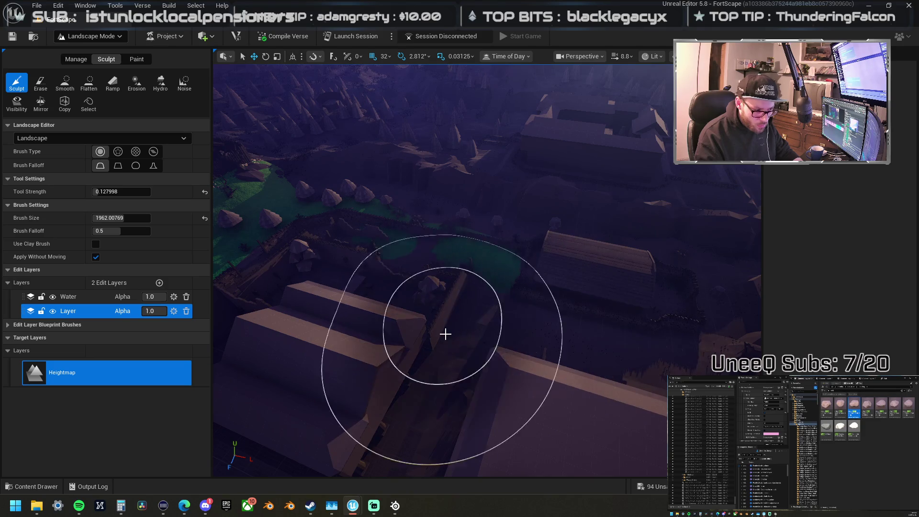
right_click(439, 310)
right_click(583, 281)
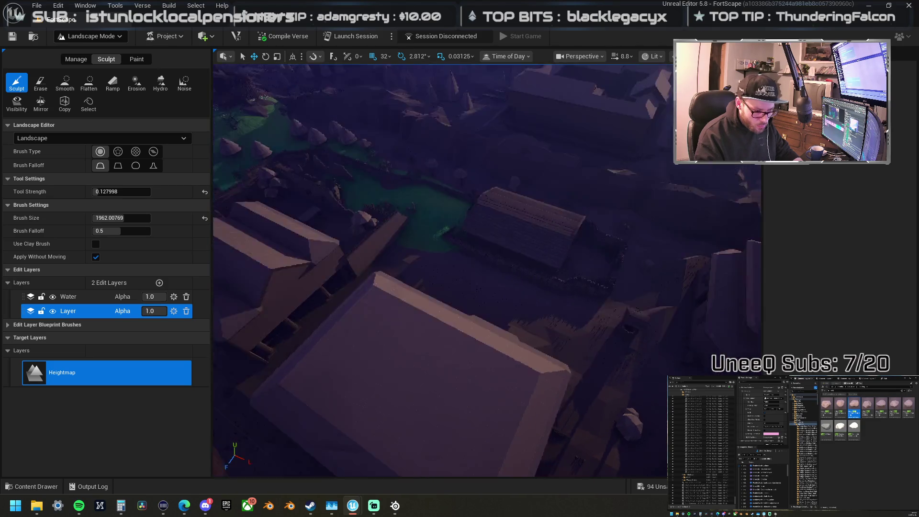
right_click(449, 271)
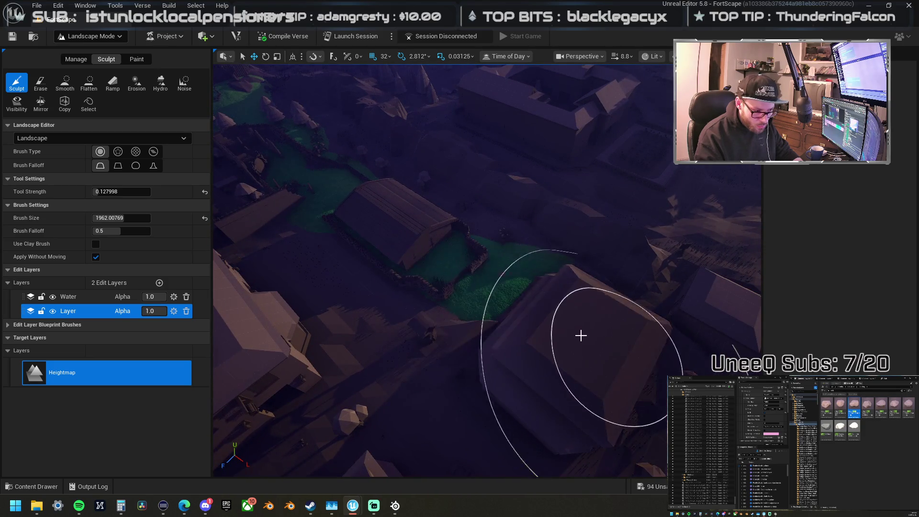
right_click(581, 335)
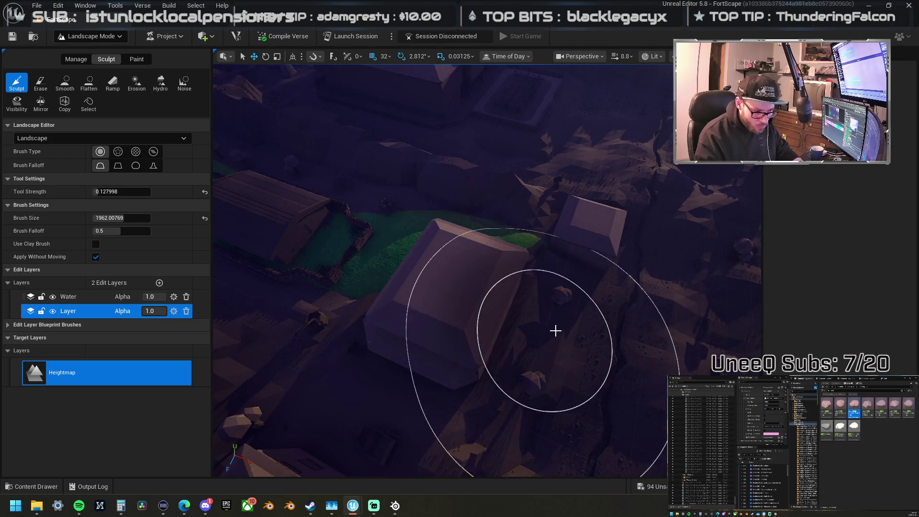
right_click(555, 330)
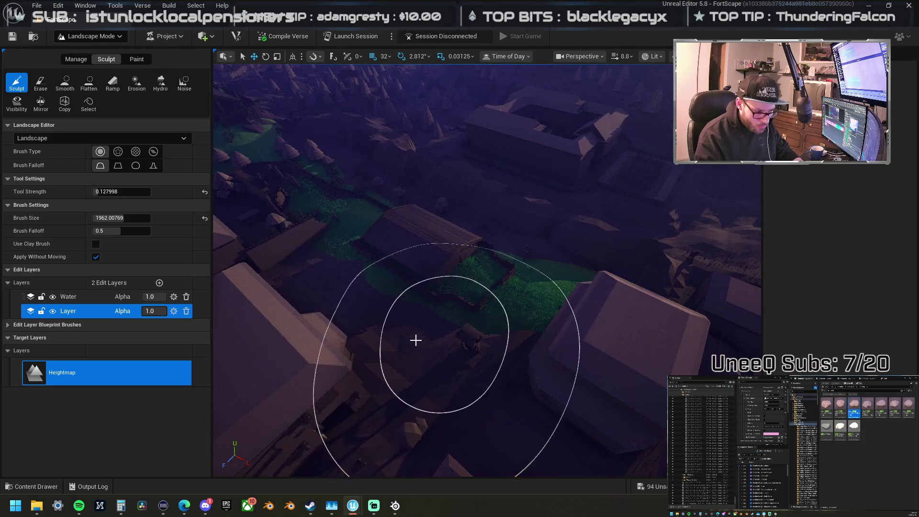
right_click(239, 451)
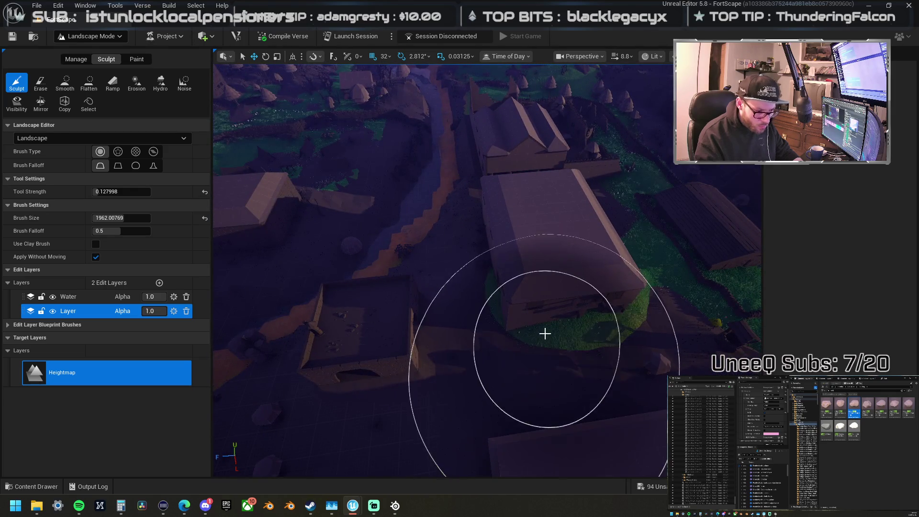
Step: Raise the grassy ground among the houses into a low plateau
scroll(545, 333, up, 5)
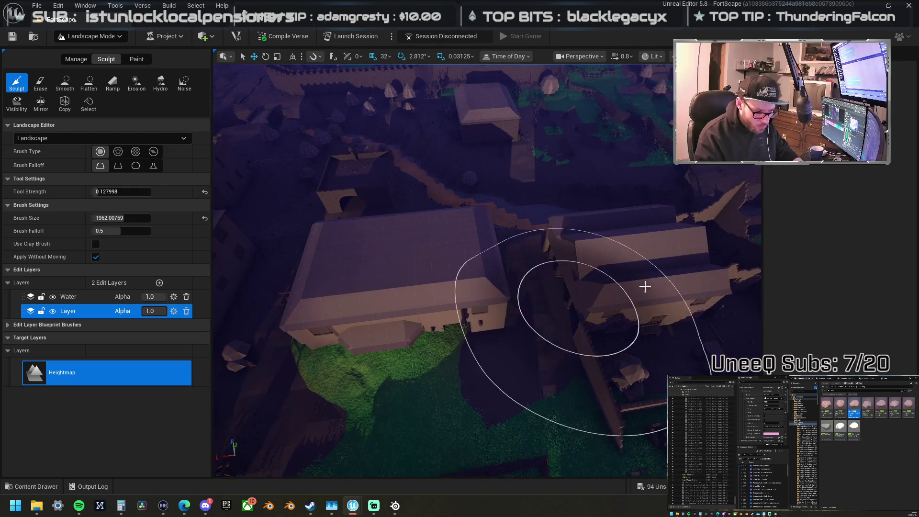
right_click(562, 287)
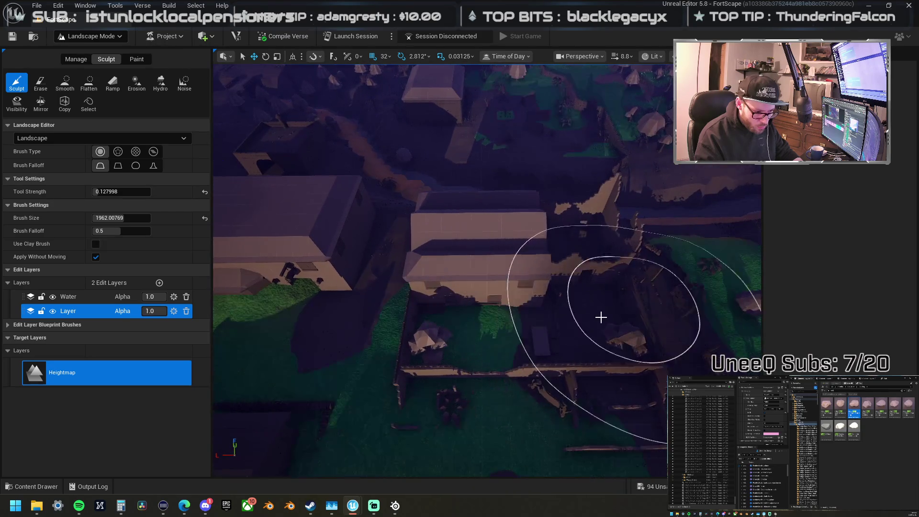
right_click(605, 337)
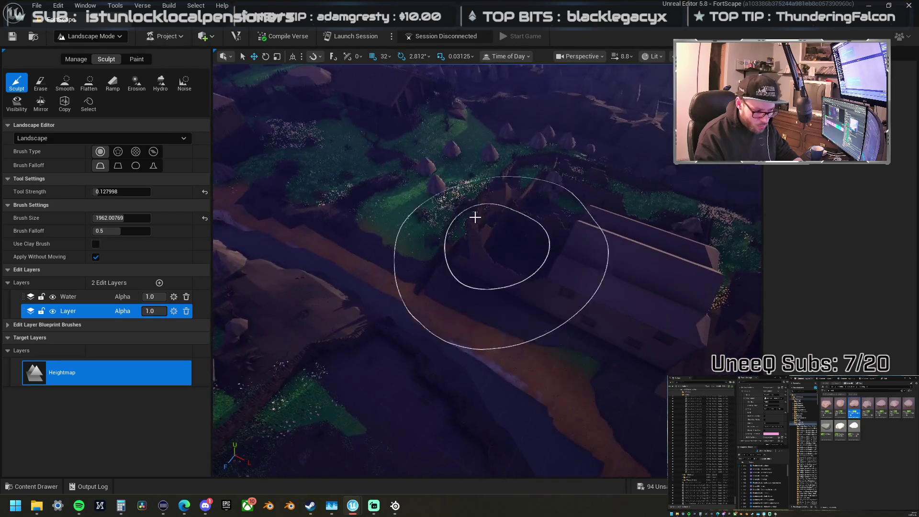
right_click(611, 263)
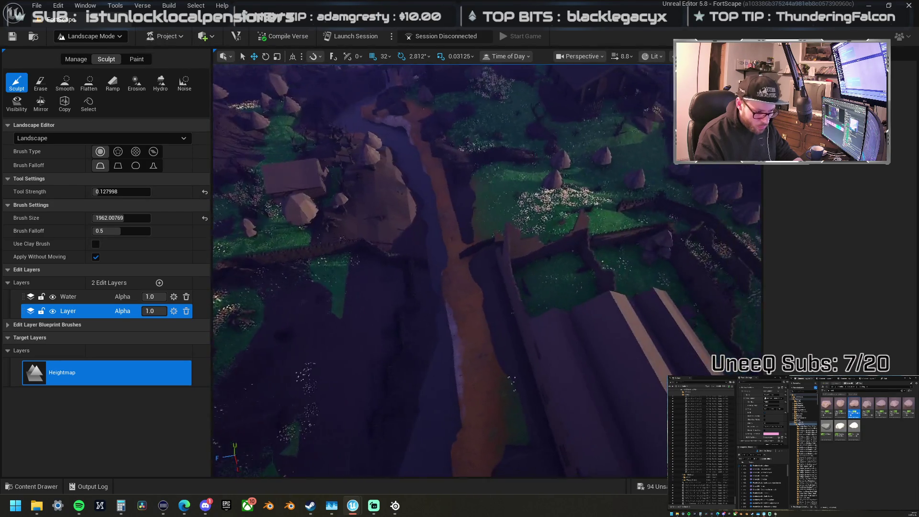
right_click(501, 229)
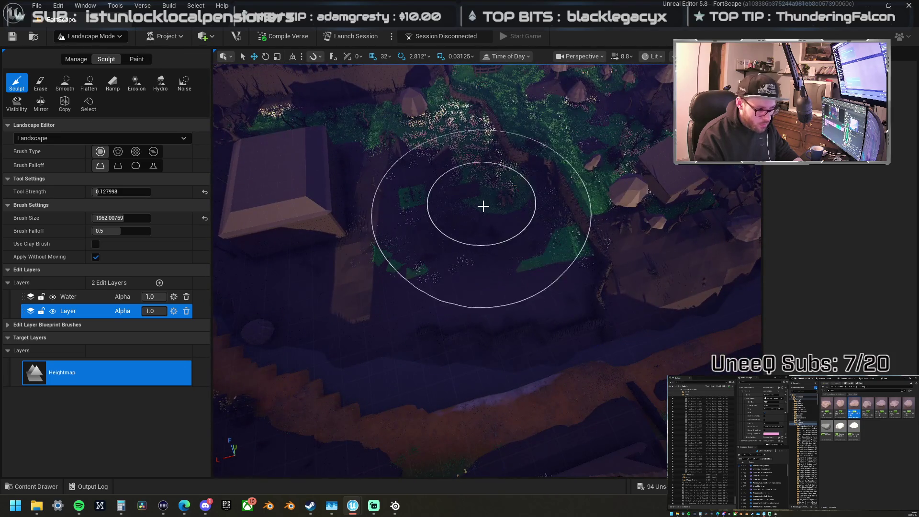
drag(462, 252, 454, 299)
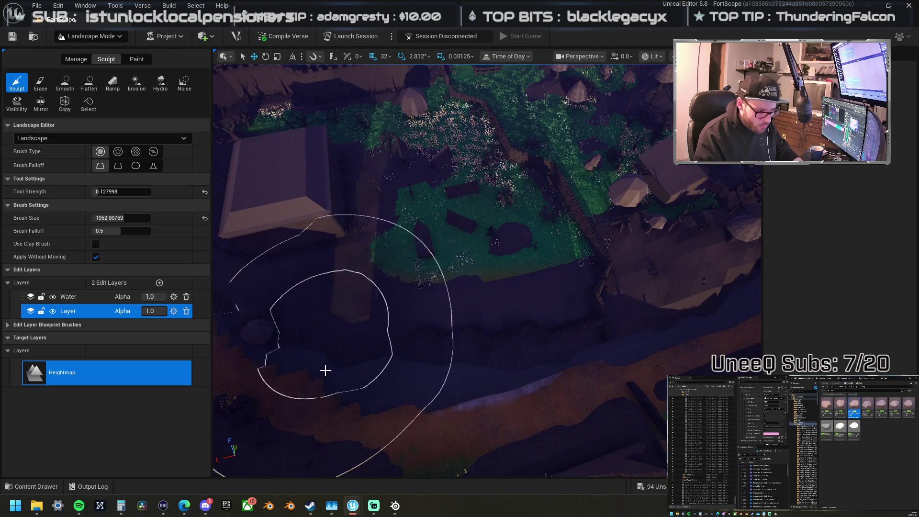
right_click(405, 344)
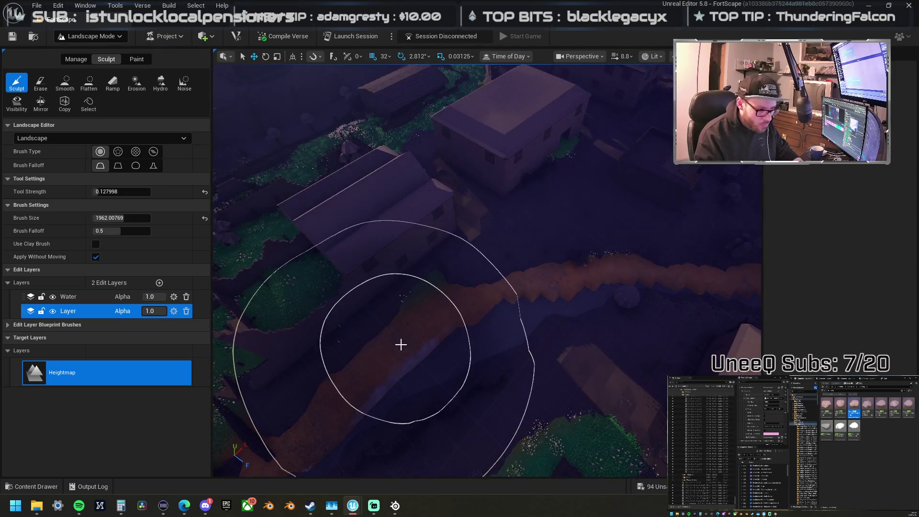
click(65, 87)
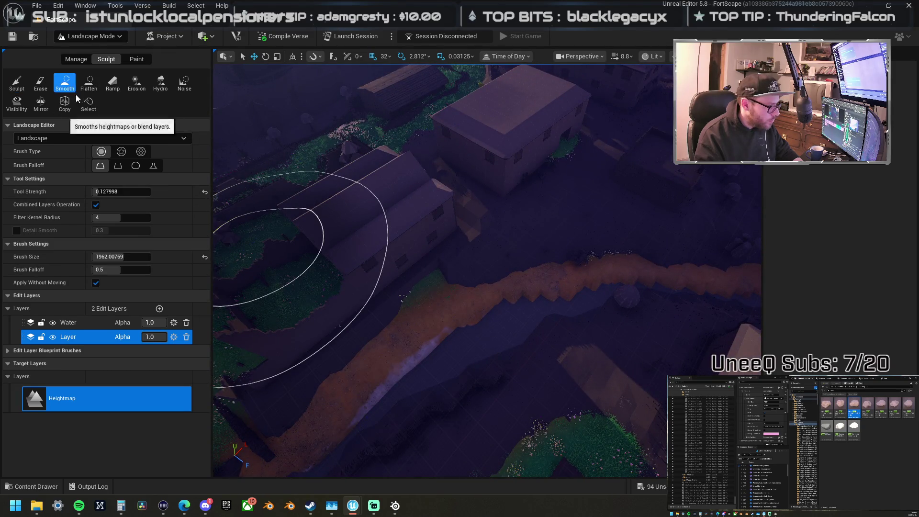
right_click(616, 289)
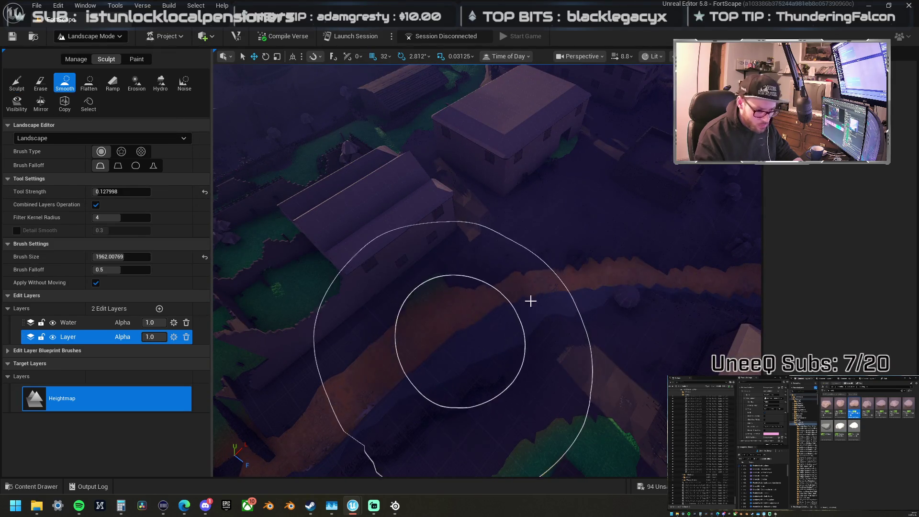
right_click(413, 260)
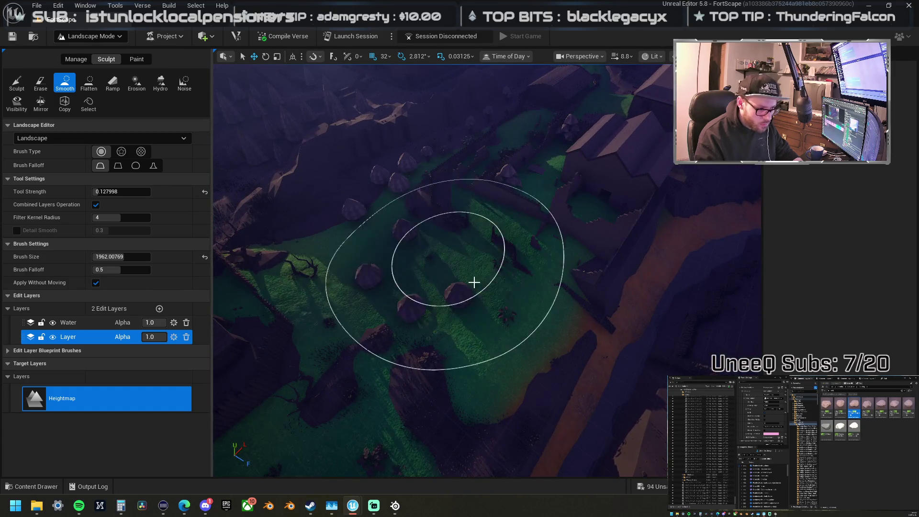
right_click(414, 302)
right_click(452, 318)
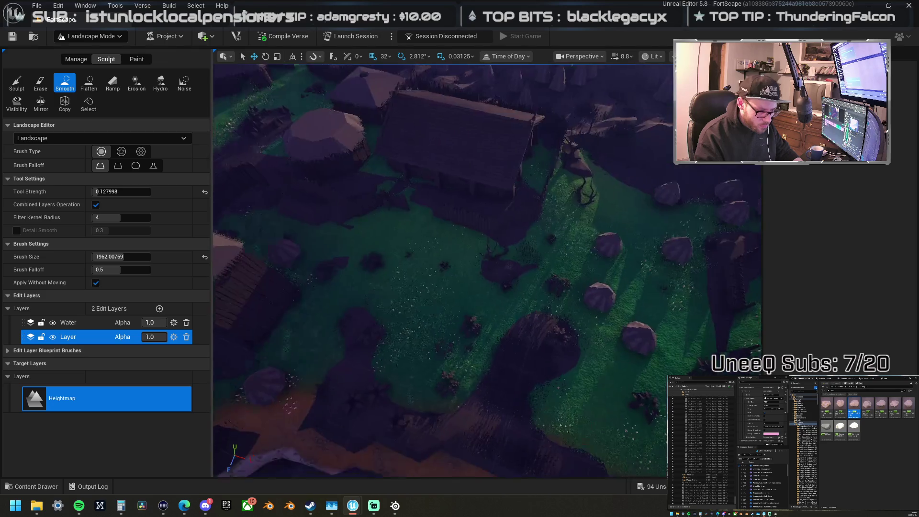
right_click(570, 332)
right_click(530, 329)
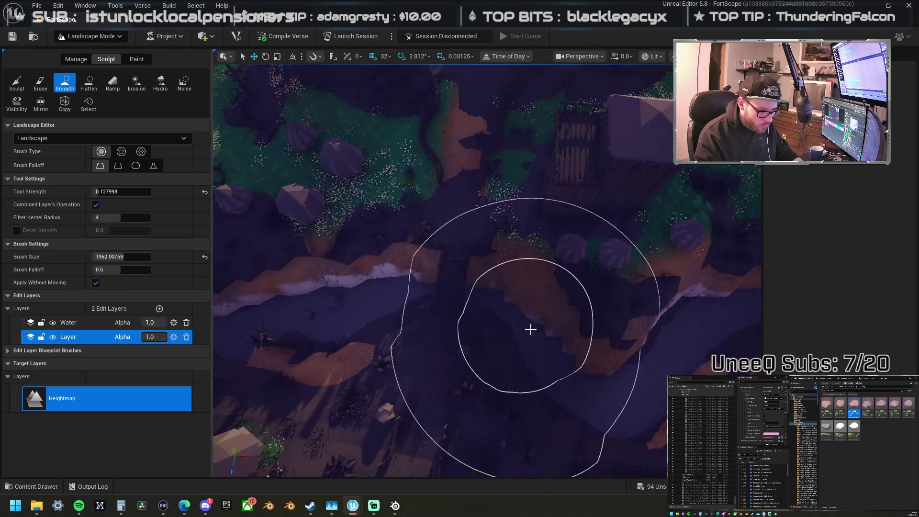
right_click(370, 317)
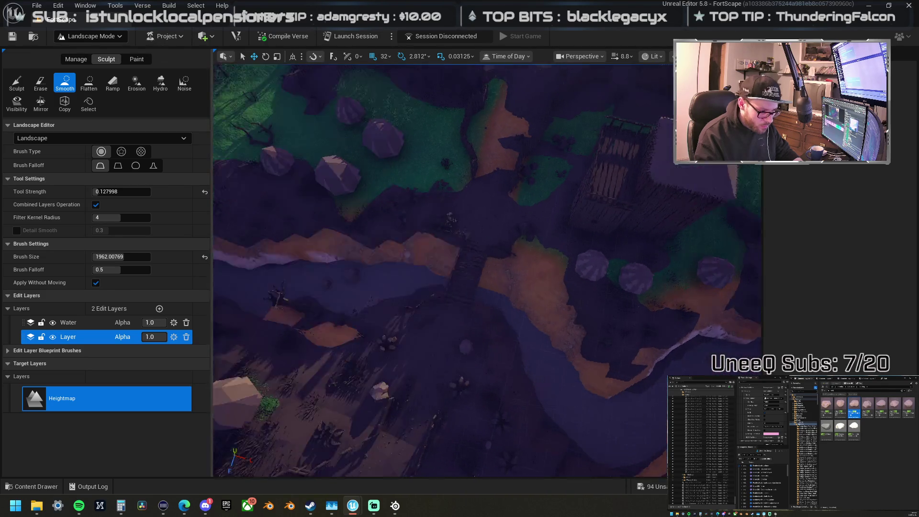
right_click(494, 295)
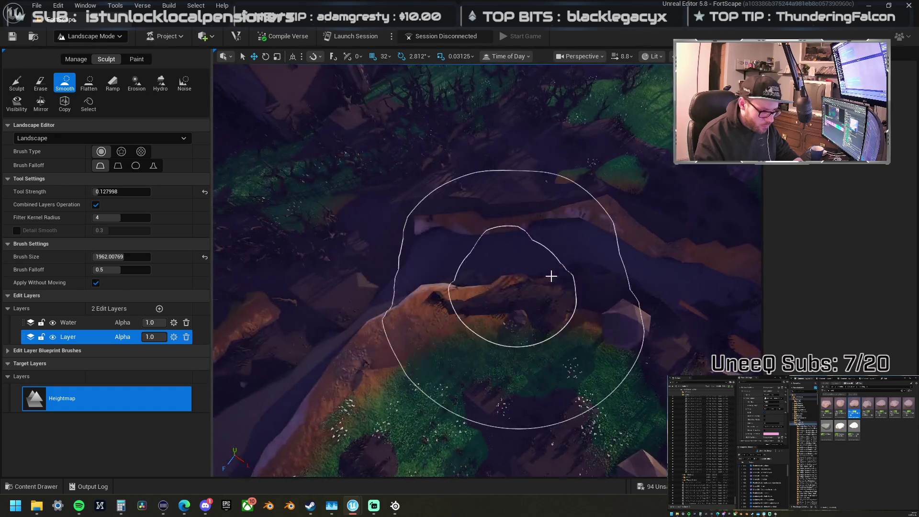
right_click(550, 273)
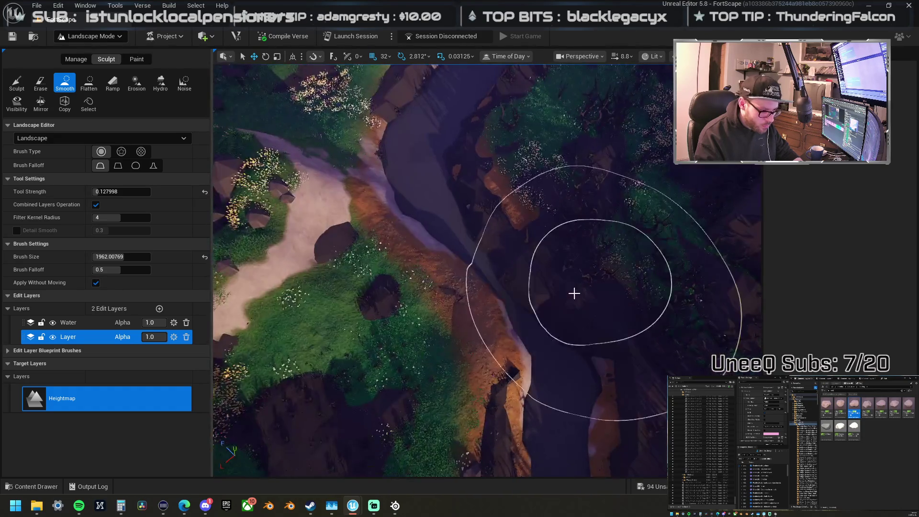
right_click(495, 277)
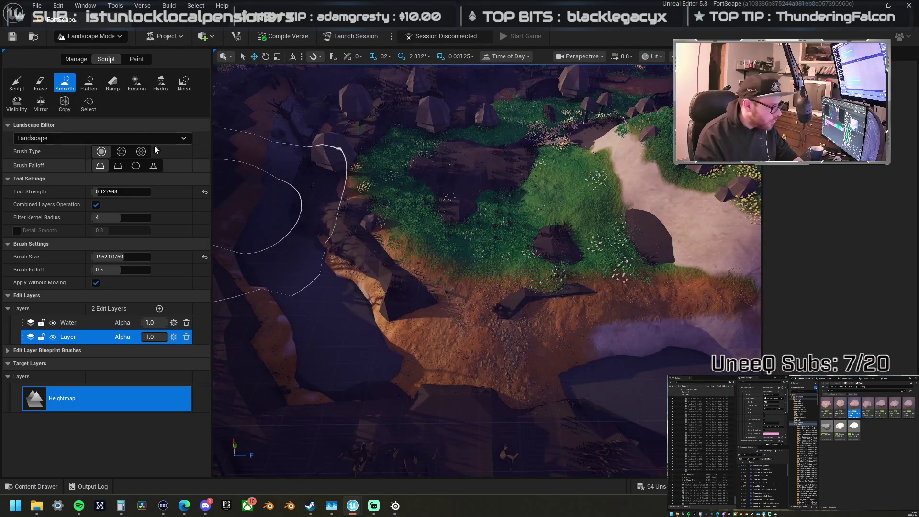
Step: With Sculpt, raise brown dirt over the dark rocks and build up the orange ridge
click(17, 83)
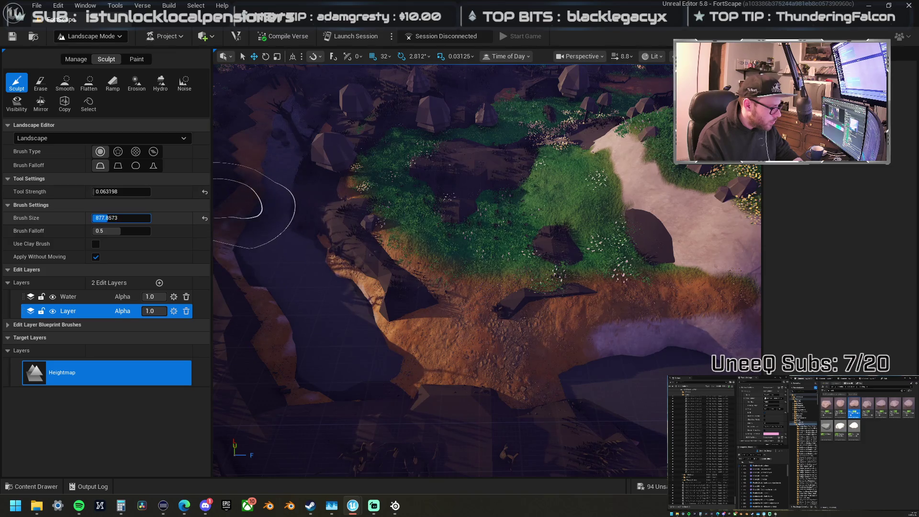
mouse_move(365, 325)
mouse_down()
mouse_move(437, 375)
mouse_move(513, 382)
mouse_move(525, 392)
mouse_move(445, 381)
mouse_move(498, 385)
mouse_move(505, 375)
mouse_move(427, 376)
mouse_move(507, 312)
mouse_move(459, 349)
mouse_move(533, 258)
mouse_move(527, 225)
mouse_move(456, 242)
mouse_move(490, 260)
mouse_move(482, 267)
mouse_move(431, 253)
mouse_move(502, 293)
mouse_up()
drag(441, 259, 429, 260)
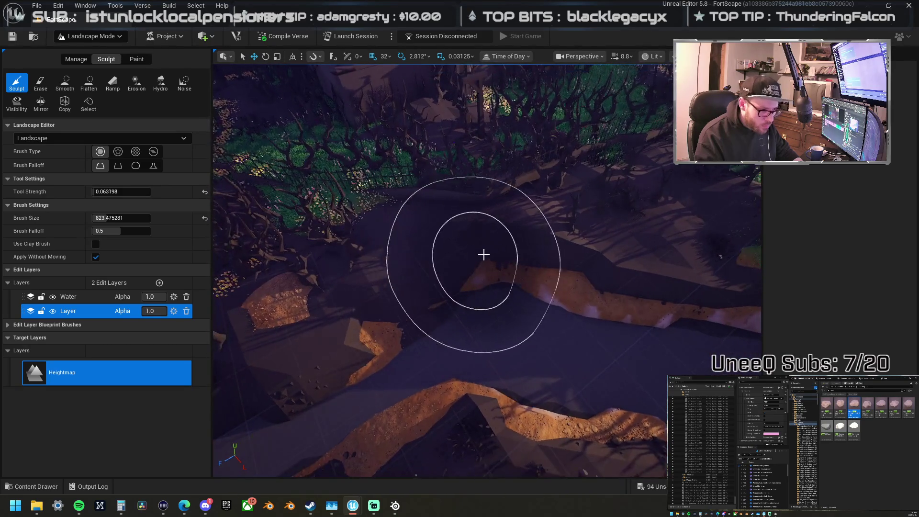
mouse_move(484, 255)
mouse_down()
mouse_move(437, 242)
mouse_move(505, 207)
mouse_move(505, 246)
mouse_move(449, 257)
mouse_up()
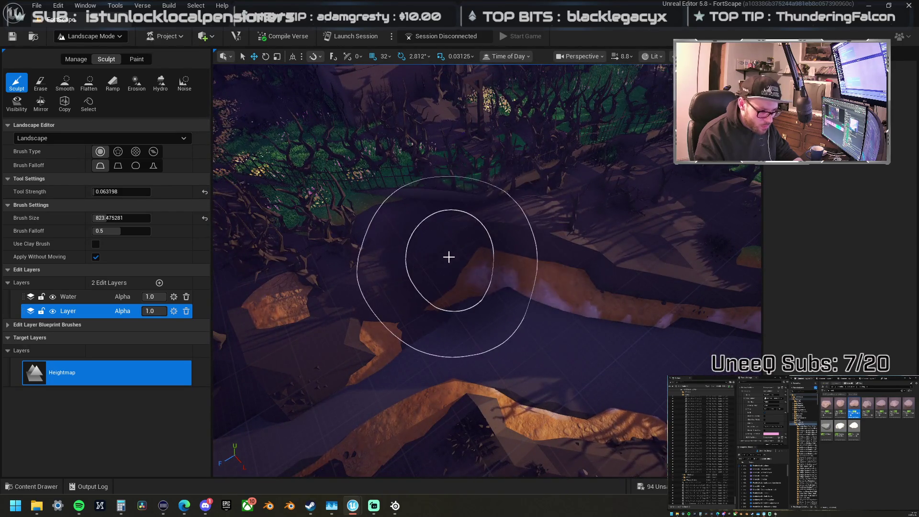
Step: Inspect the ridge, grassy hill and fence area from several angles
drag(357, 304, 385, 283)
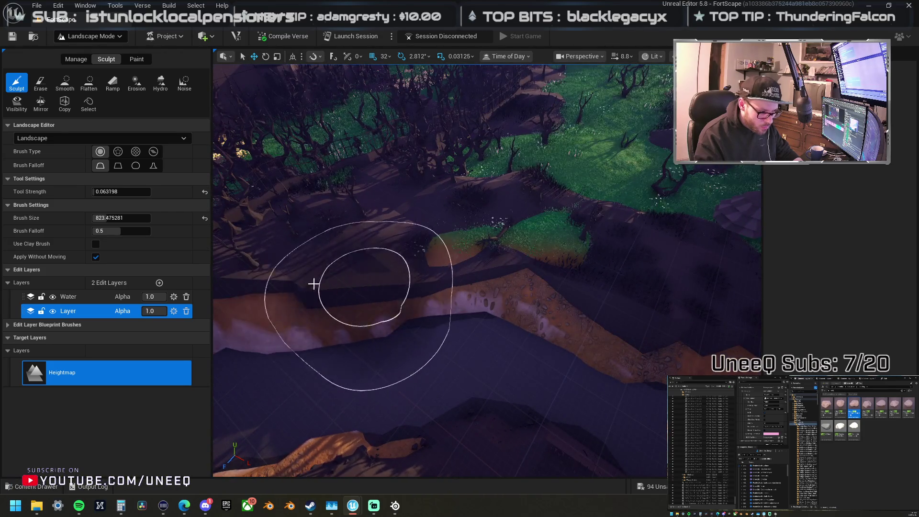
drag(314, 284, 622, 251)
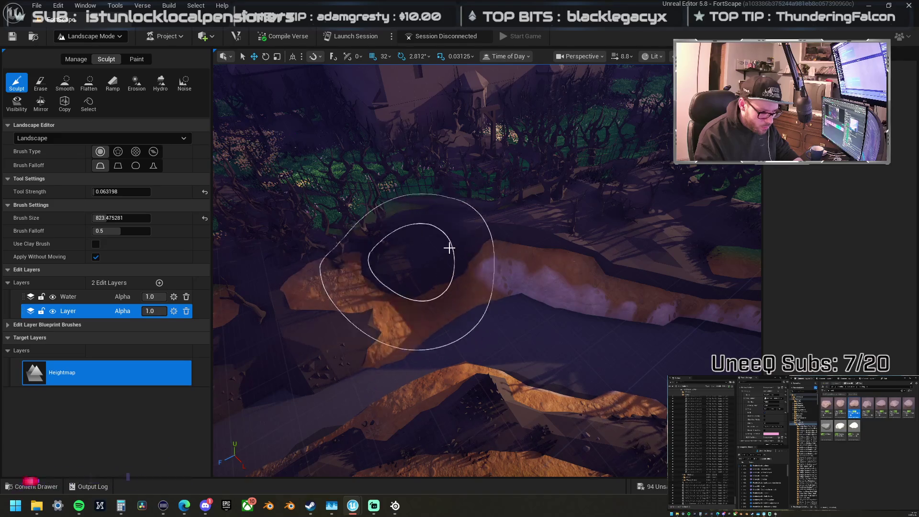
mouse_move(545, 247)
mouse_down()
mouse_move(390, 222)
mouse_move(558, 213)
mouse_move(252, 202)
mouse_up()
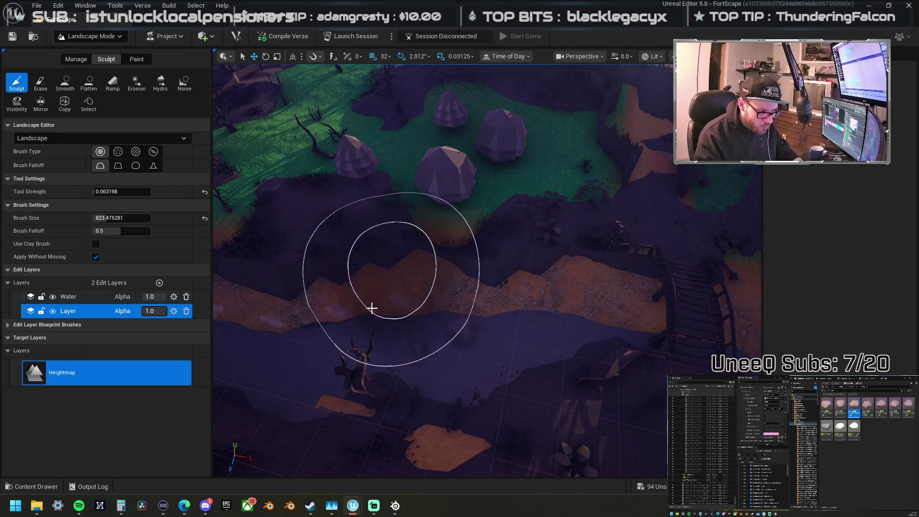
mouse_move(427, 380)
mouse_down()
mouse_move(567, 311)
mouse_move(536, 325)
mouse_up()
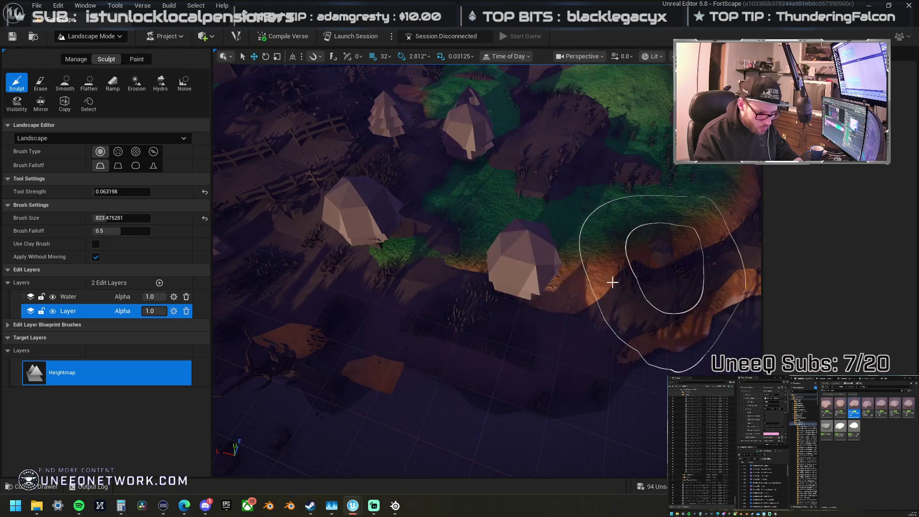
mouse_move(612, 282)
mouse_down()
mouse_move(683, 256)
mouse_move(520, 247)
mouse_move(540, 288)
mouse_move(420, 299)
mouse_up()
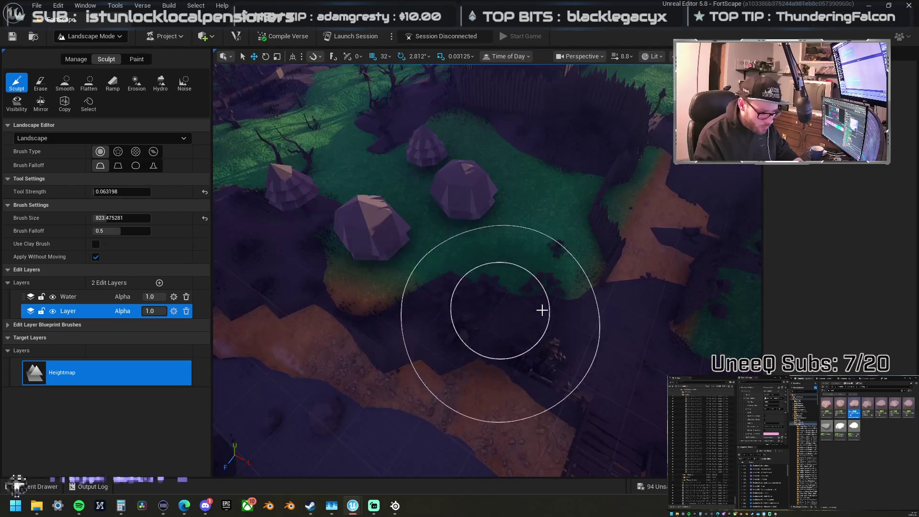
mouse_move(584, 317)
mouse_down()
mouse_move(379, 290)
mouse_move(592, 408)
mouse_up()
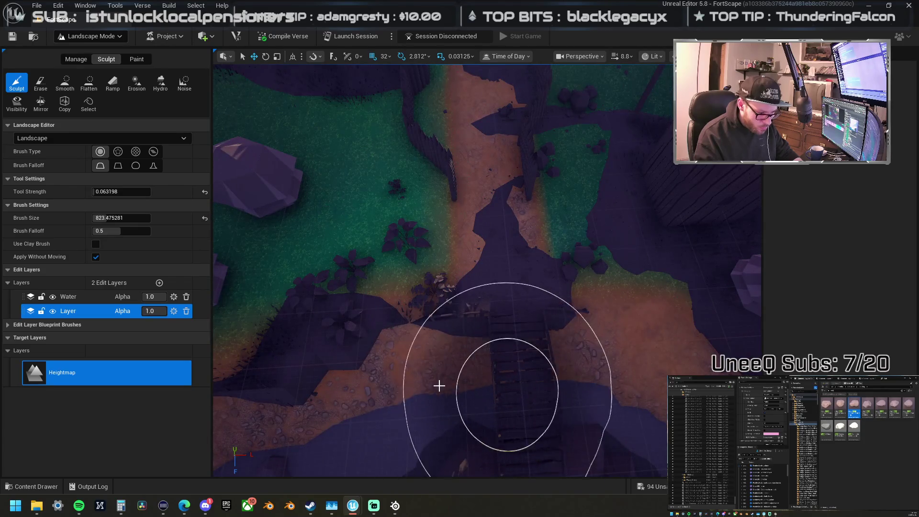
Step: Fly over the river canyon and rocks, closing in on the grassy hill
drag(511, 393, 661, 330)
mouse_move(462, 321)
mouse_down()
mouse_move(434, 316)
mouse_move(393, 332)
mouse_up()
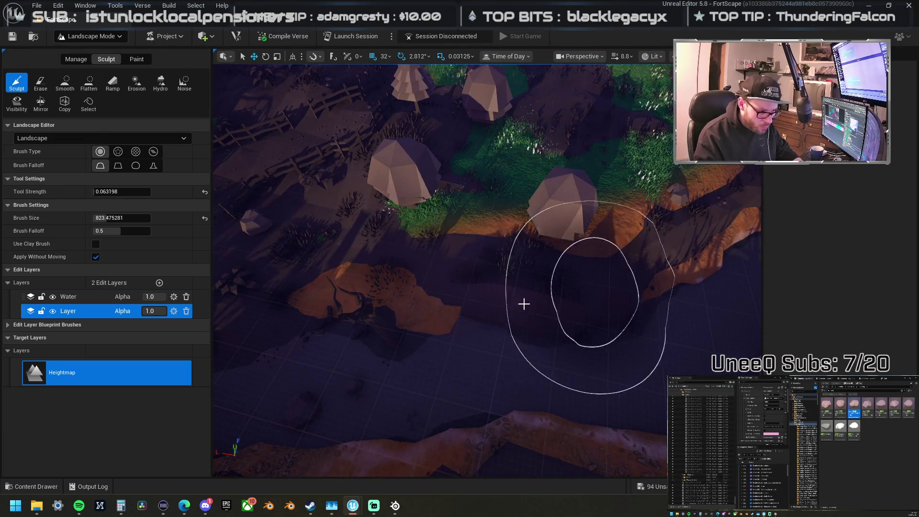
drag(599, 295, 599, 295)
drag(470, 307, 471, 306)
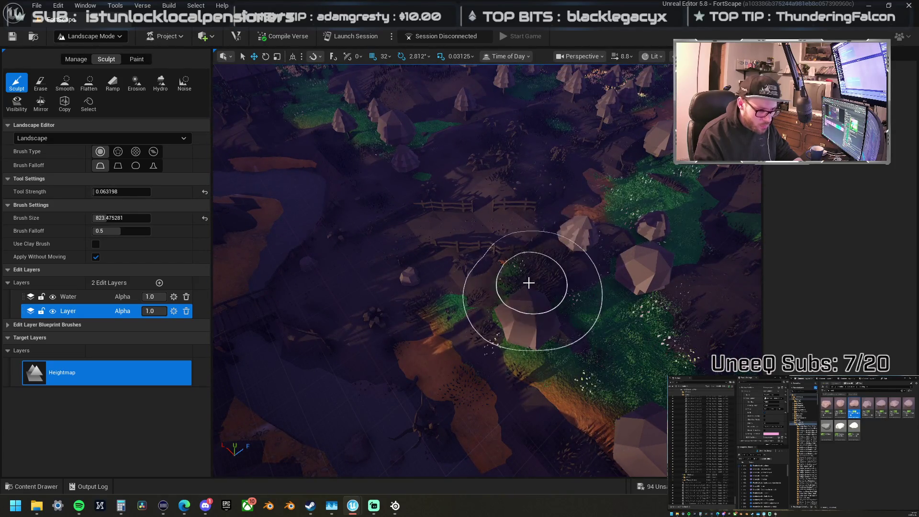
drag(578, 218, 428, 174)
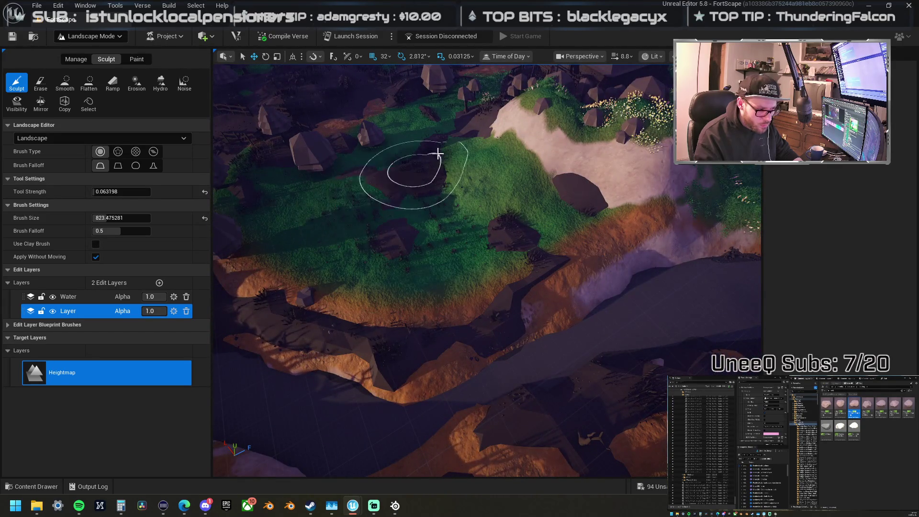
mouse_move(429, 240)
mouse_down()
mouse_move(396, 230)
mouse_move(455, 304)
mouse_up()
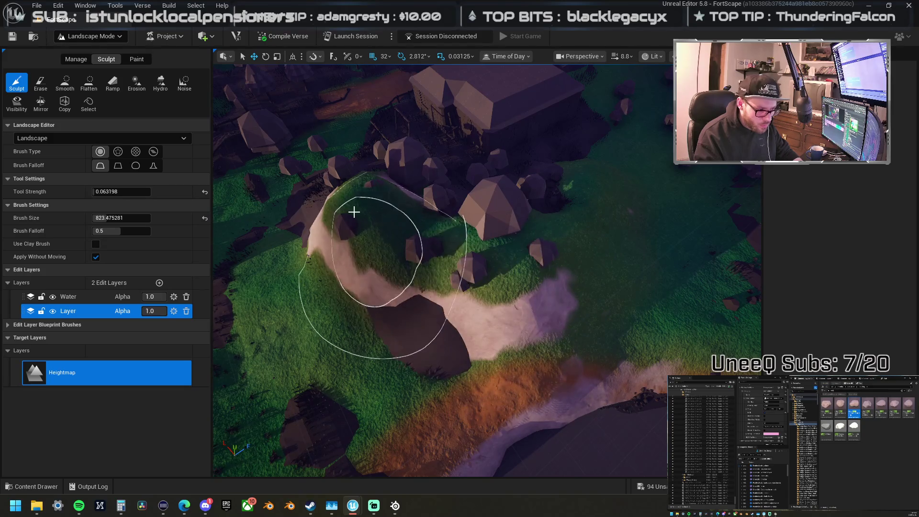
drag(352, 198, 352, 197)
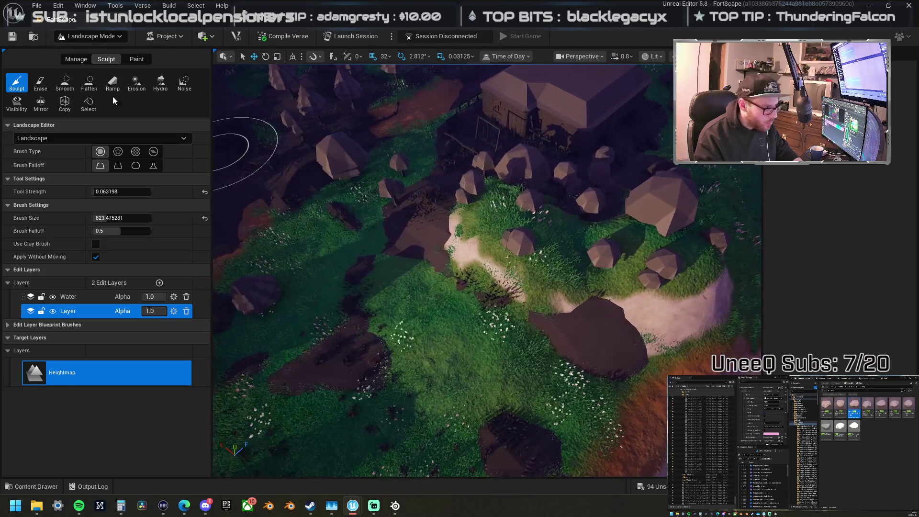
Step: Switch the landscape brush to the Smooth tool
click(64, 81)
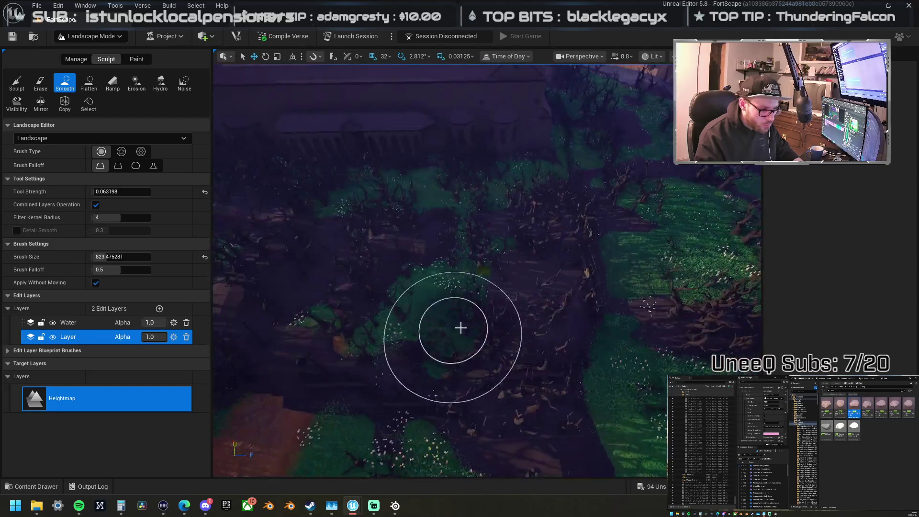
Step: Build up the ground beside the temple woods with the Sculpt brush at strength 0.118398
key(1)
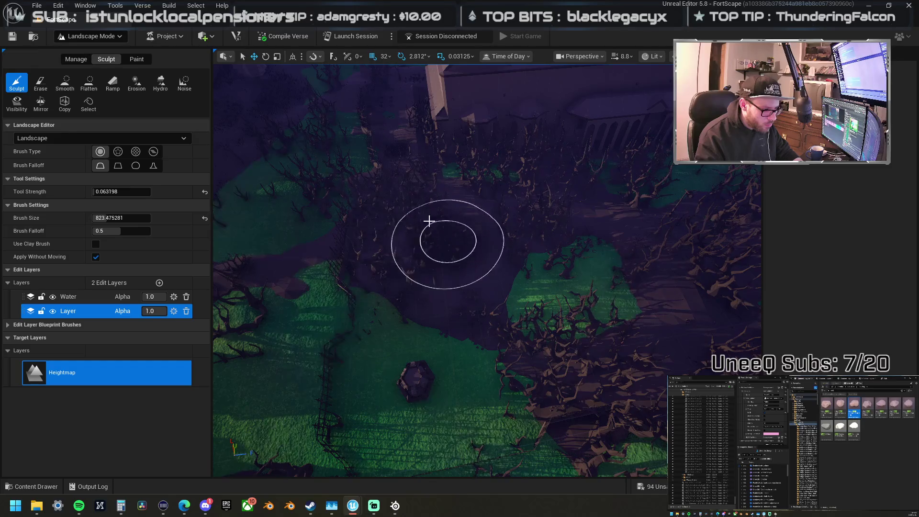
drag(407, 188, 443, 261)
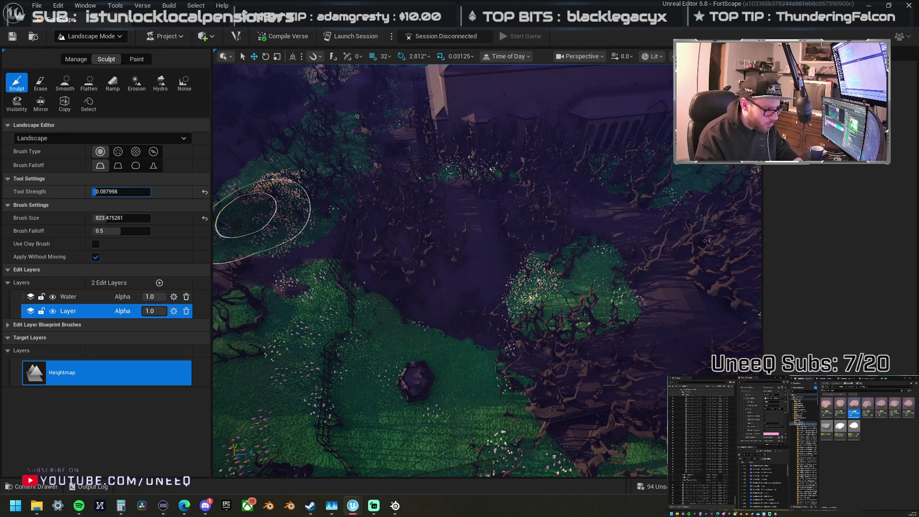
drag(402, 221, 403, 203)
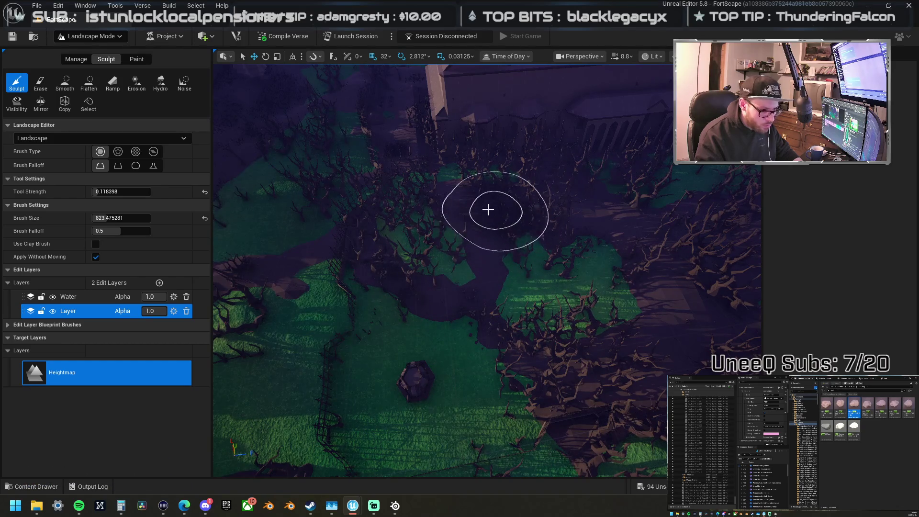
scroll(481, 209, down, 5)
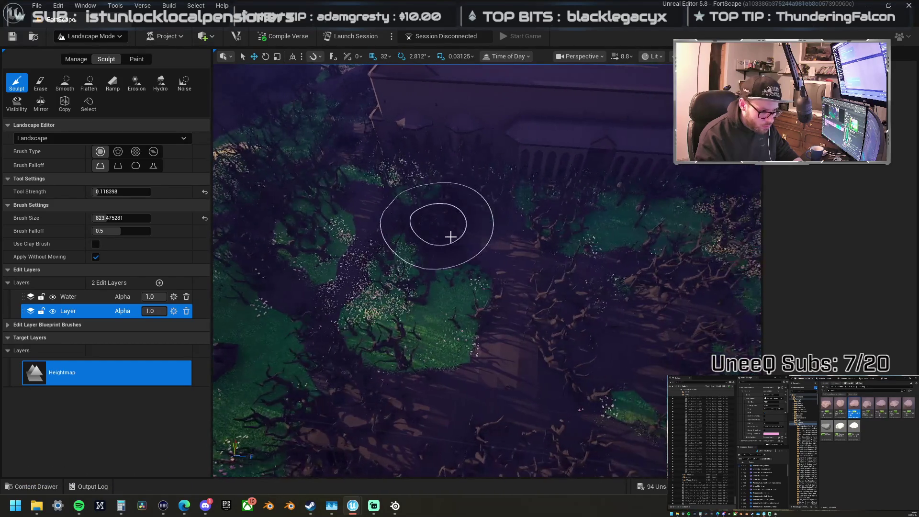
scroll(439, 236, up, 3)
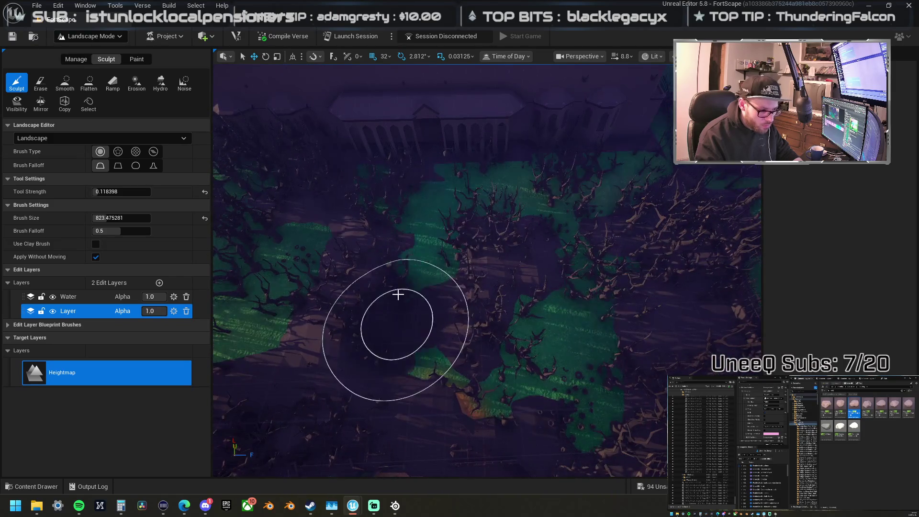
scroll(534, 250, up, 3)
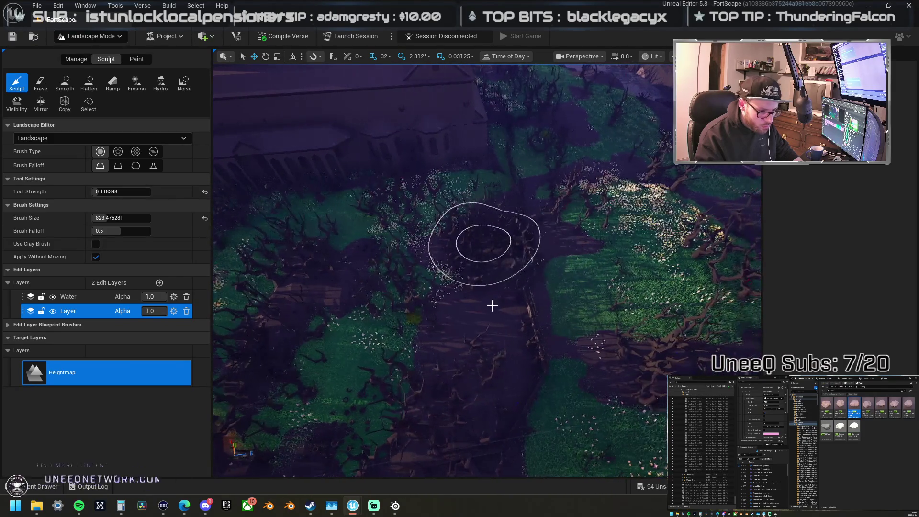
scroll(491, 274, down, 5)
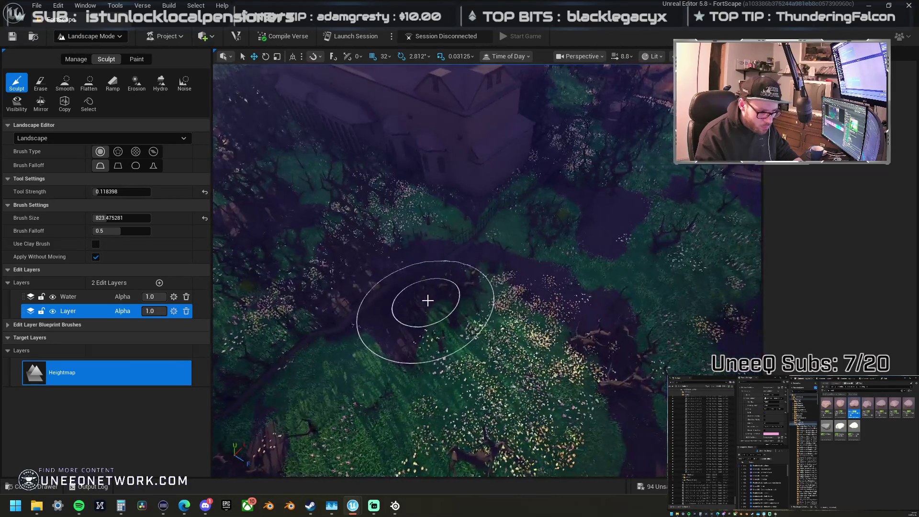
Step: Fly the camera over the path, grass and trees, past the houses to the river terrain
mouse_move(489, 257)
mouse_down()
mouse_move(497, 285)
mouse_move(543, 290)
mouse_up()
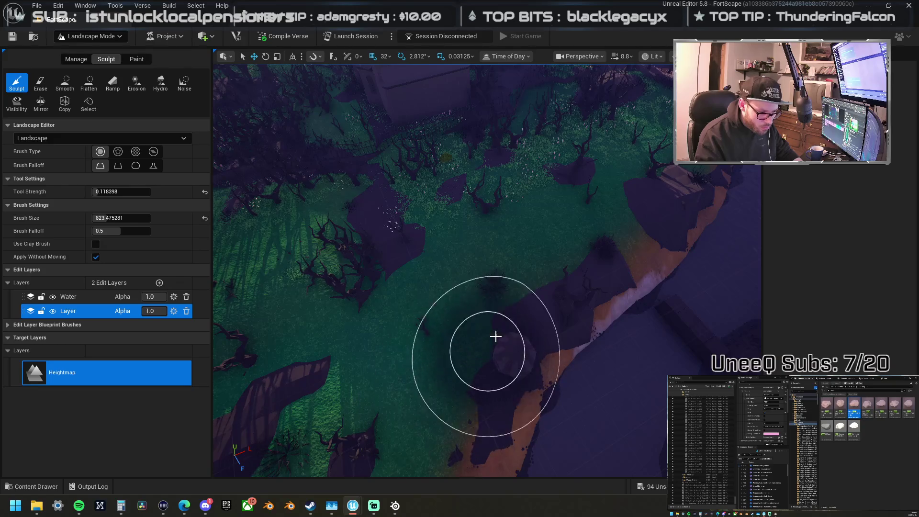
drag(581, 256, 536, 257)
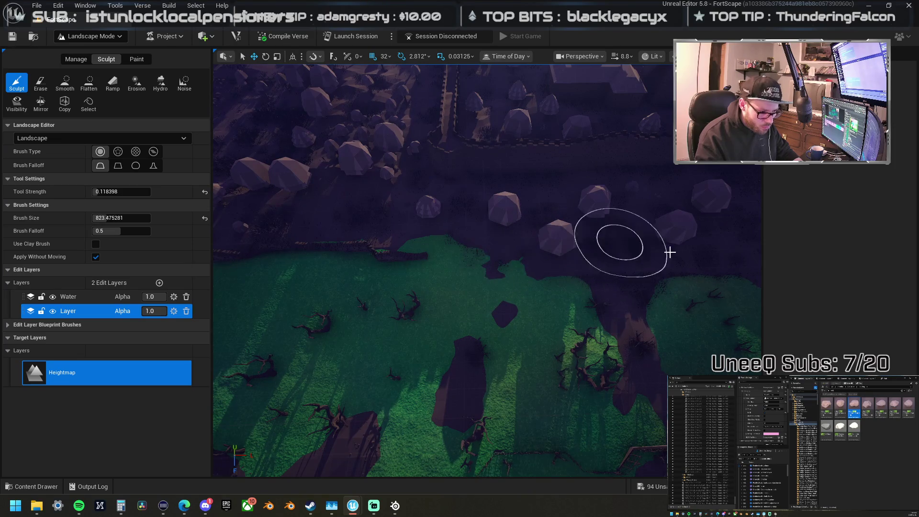
drag(616, 238, 483, 264)
drag(459, 295, 404, 298)
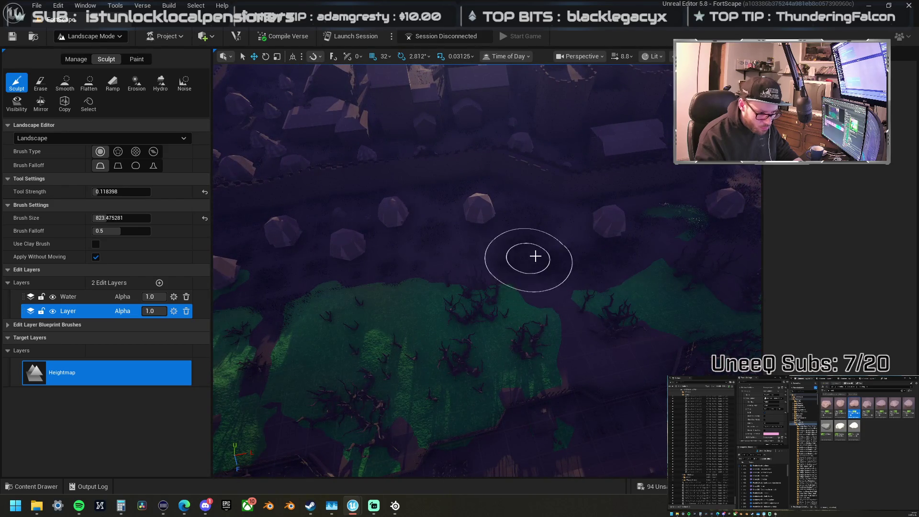
drag(649, 347, 504, 300)
drag(386, 296, 437, 280)
drag(562, 350, 405, 384)
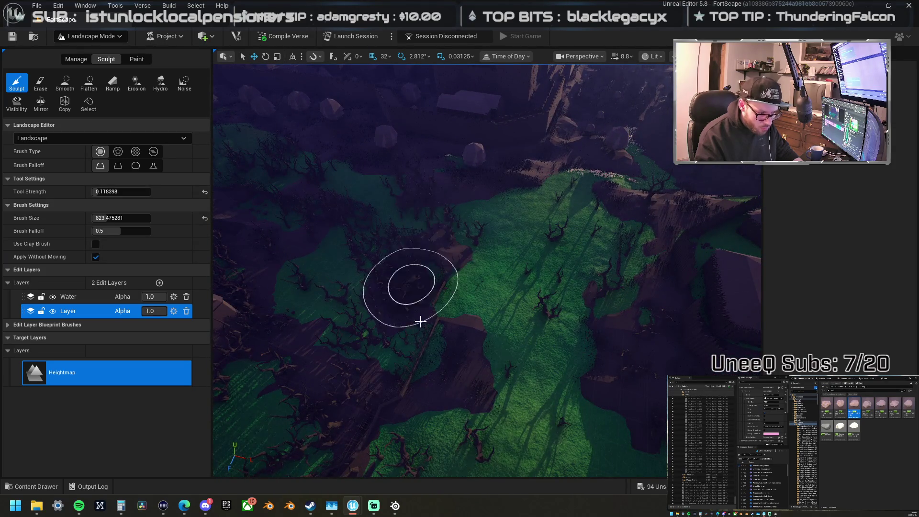
mouse_move(434, 354)
mouse_down()
mouse_move(476, 361)
mouse_move(434, 284)
mouse_move(498, 292)
mouse_move(452, 287)
mouse_up()
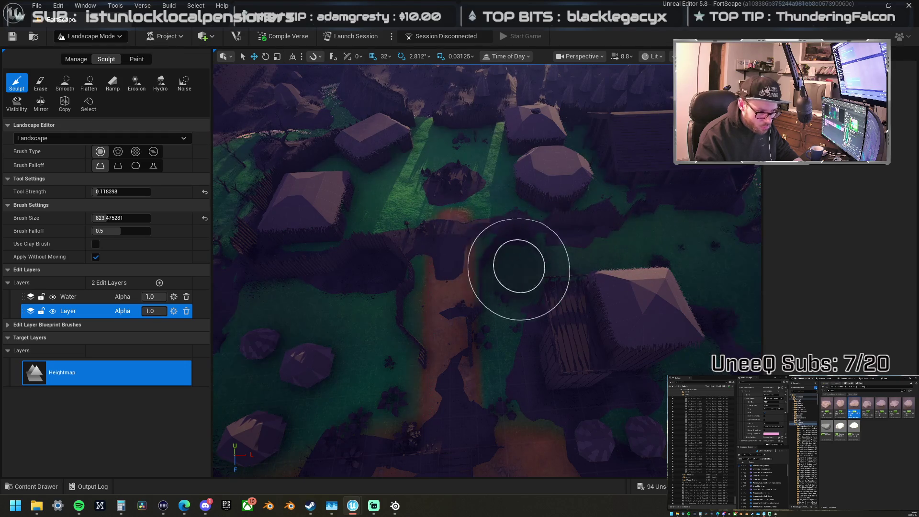
mouse_move(519, 266)
mouse_down()
mouse_move(526, 273)
mouse_move(437, 386)
mouse_up()
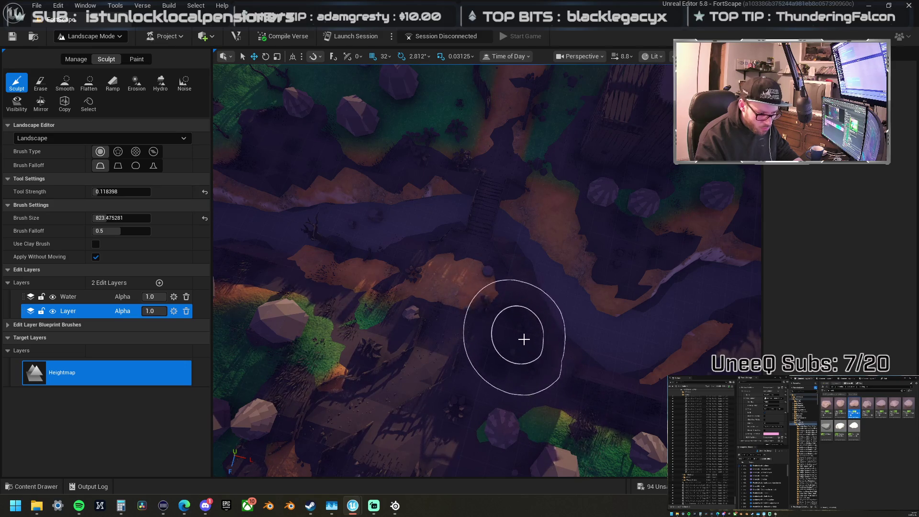
drag(529, 319, 535, 303)
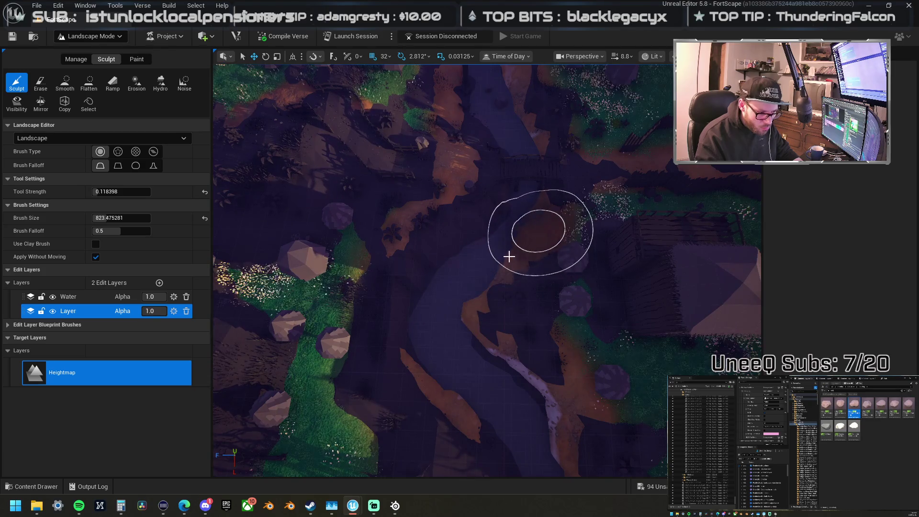
drag(482, 364, 237, 268)
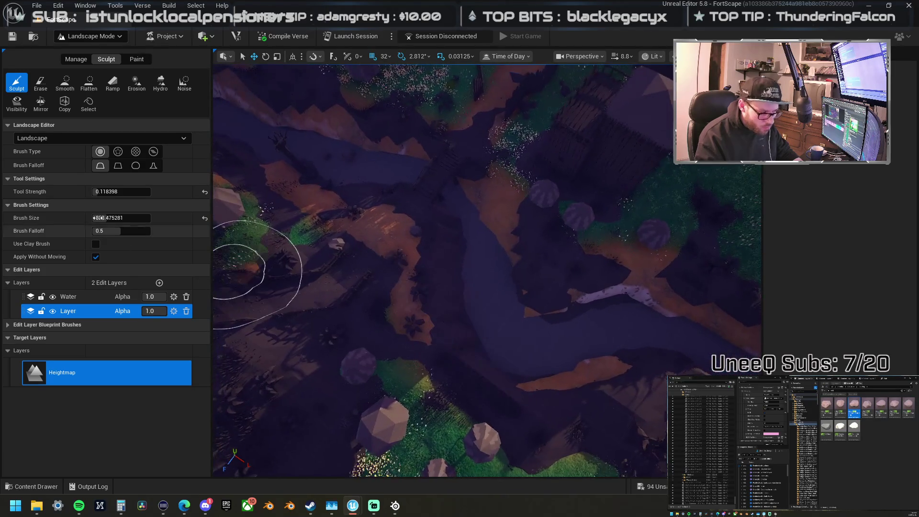
Step: Sculpt a raised bank between the house and the river, extending it along the water
click(66, 89)
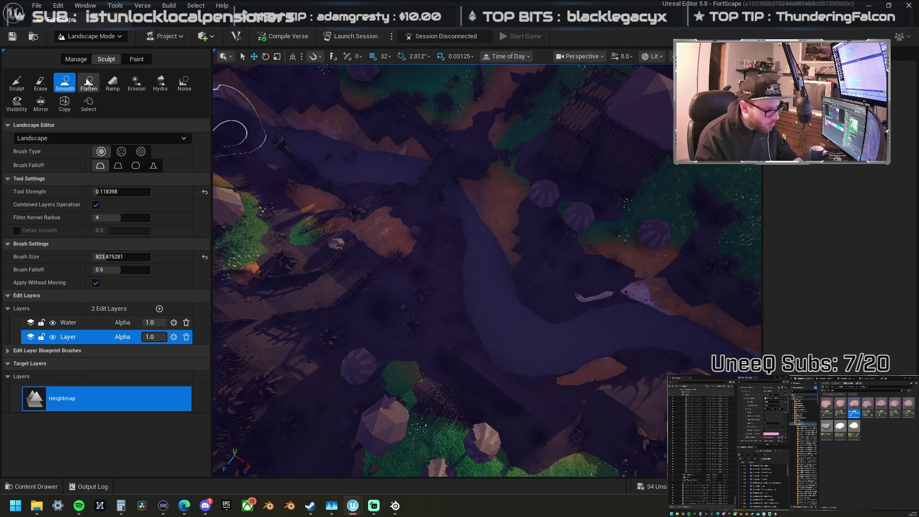
click(17, 82)
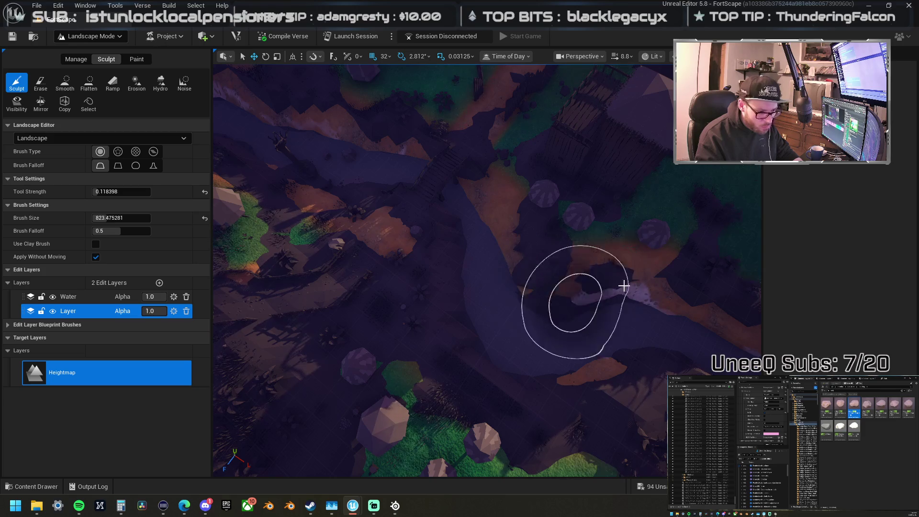
scroll(623, 286, up, 5)
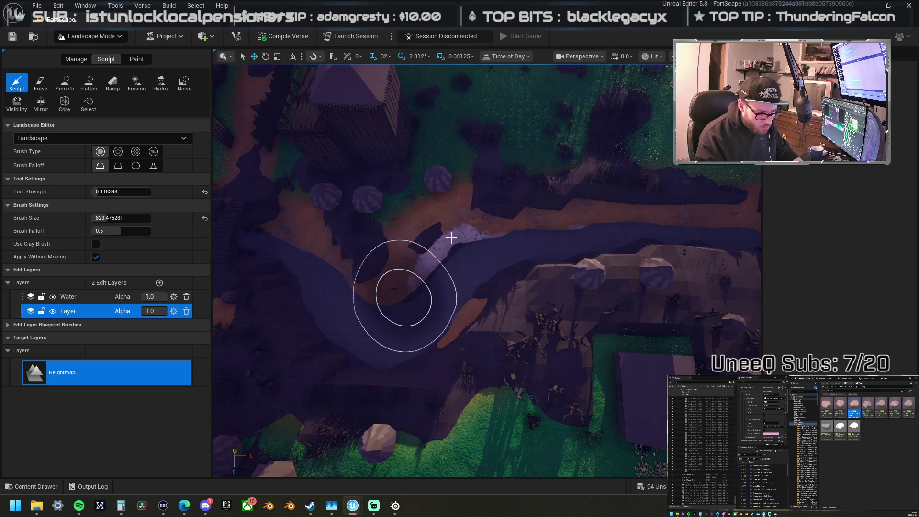
scroll(630, 178, down, 3)
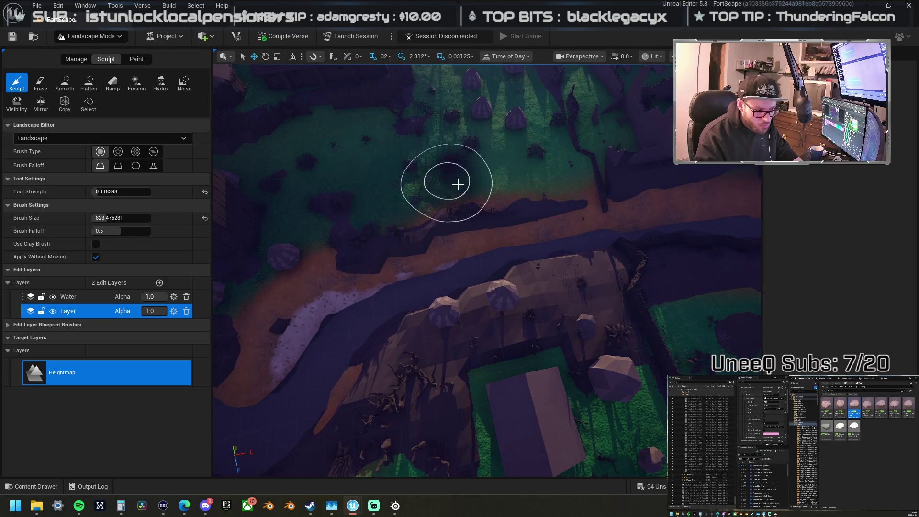
drag(458, 185, 492, 216)
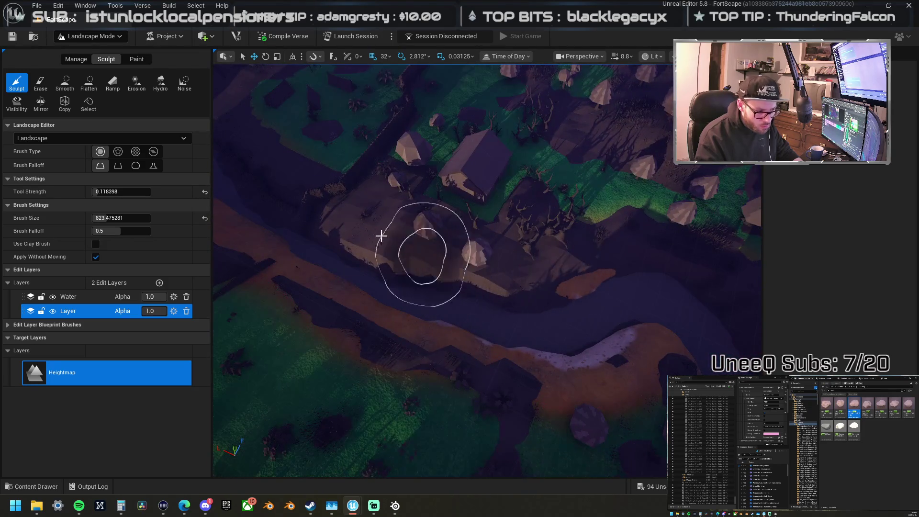
mouse_move(355, 211)
mouse_down()
mouse_move(468, 257)
mouse_move(458, 241)
mouse_up()
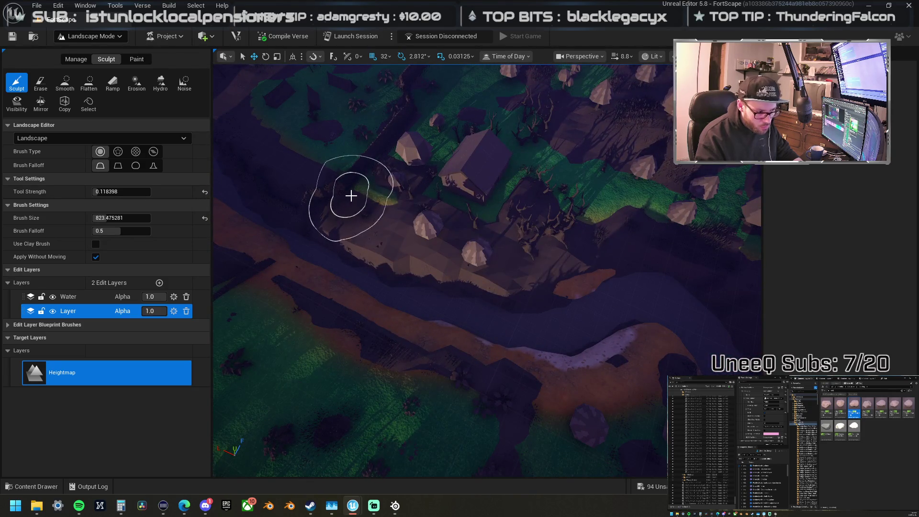
mouse_move(351, 196)
mouse_down()
mouse_move(372, 283)
mouse_move(343, 219)
mouse_move(538, 263)
mouse_move(396, 265)
mouse_move(308, 224)
mouse_up()
Step: Smooth the raised riverbank below the houses, then return to the Sculpt brush
click(65, 82)
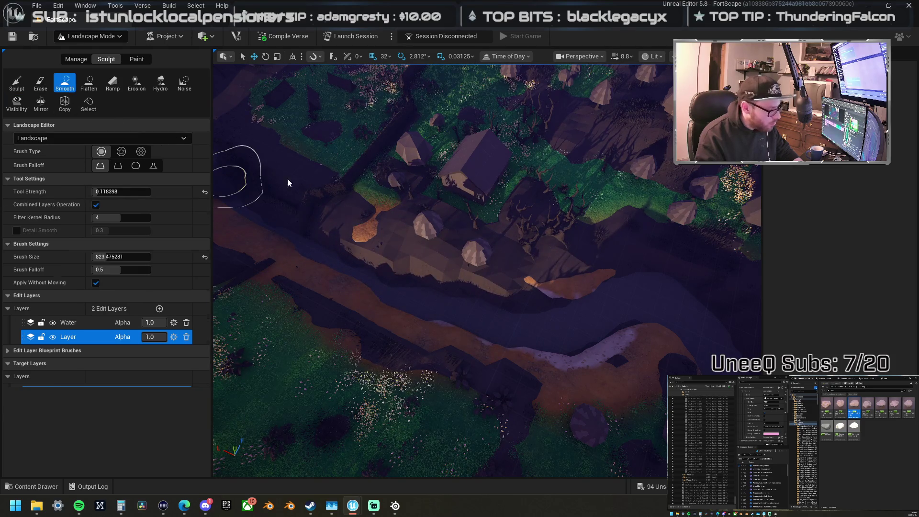
mouse_move(359, 234)
mouse_down()
mouse_move(292, 217)
mouse_move(445, 292)
mouse_move(264, 209)
mouse_up()
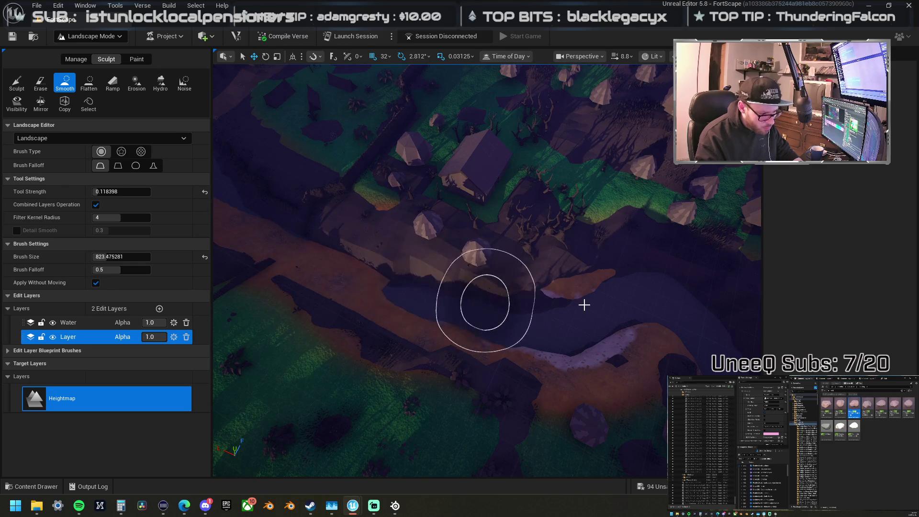
mouse_move(489, 294)
mouse_down()
mouse_move(431, 249)
mouse_move(476, 300)
mouse_up()
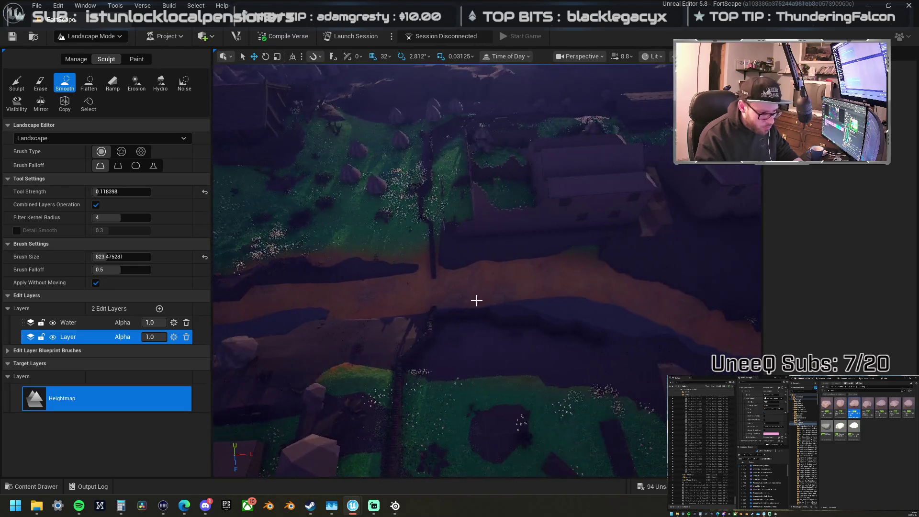
click(17, 82)
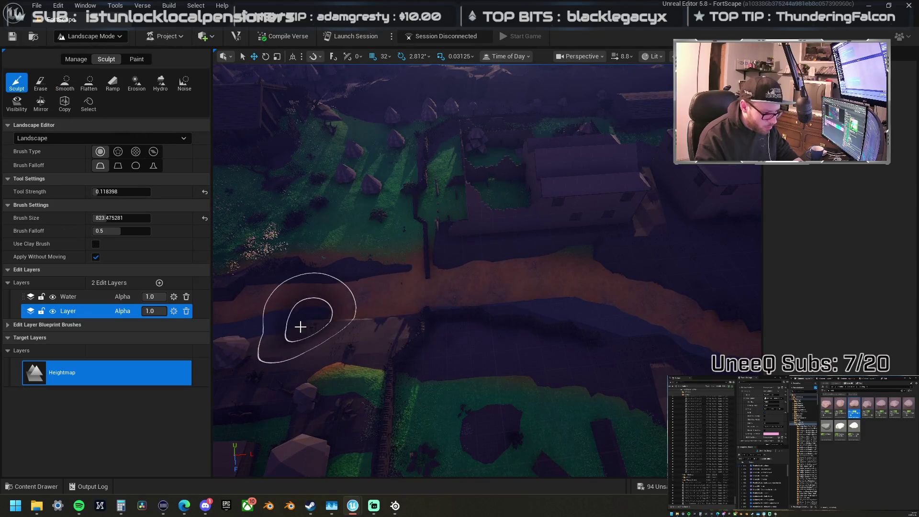
drag(642, 312, 642, 312)
drag(392, 273, 392, 273)
Step: Run the Smooth brush over the jagged orange ridge on the riverbank
drag(630, 408, 630, 402)
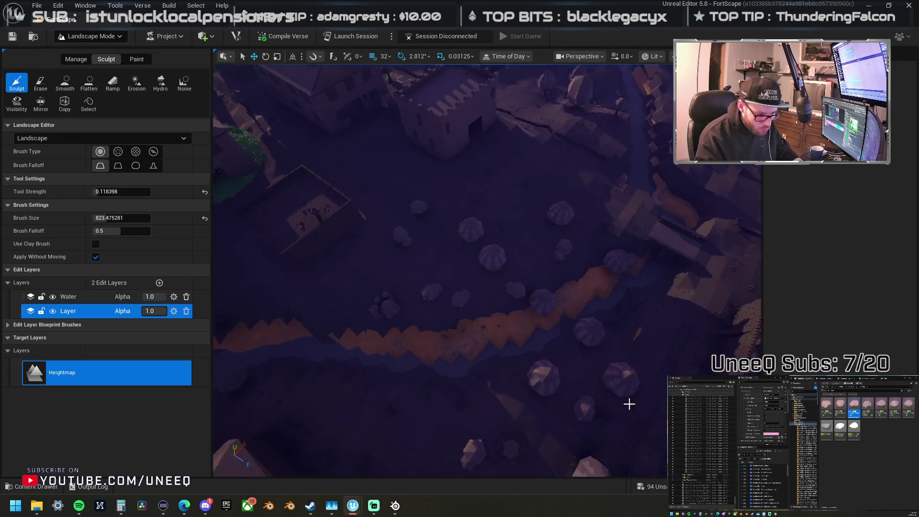
click(67, 88)
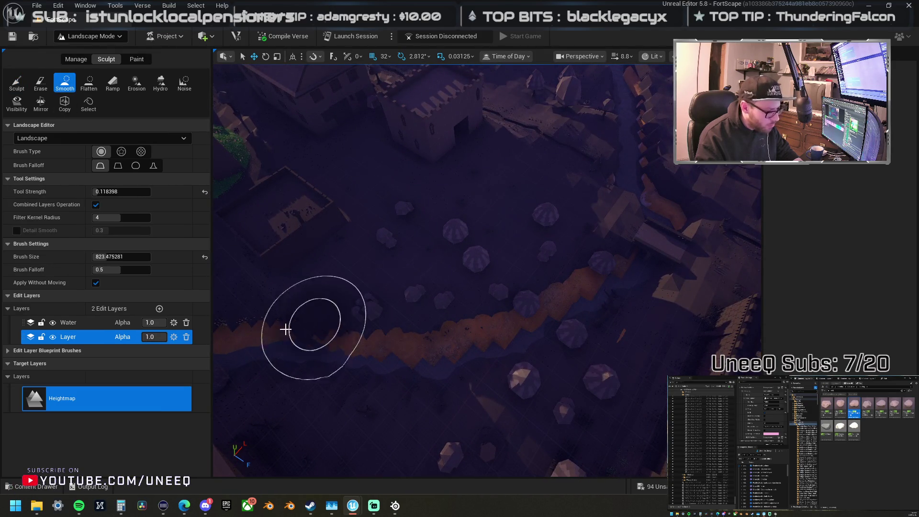
mouse_move(596, 245)
mouse_down()
mouse_move(445, 353)
mouse_move(617, 270)
mouse_up()
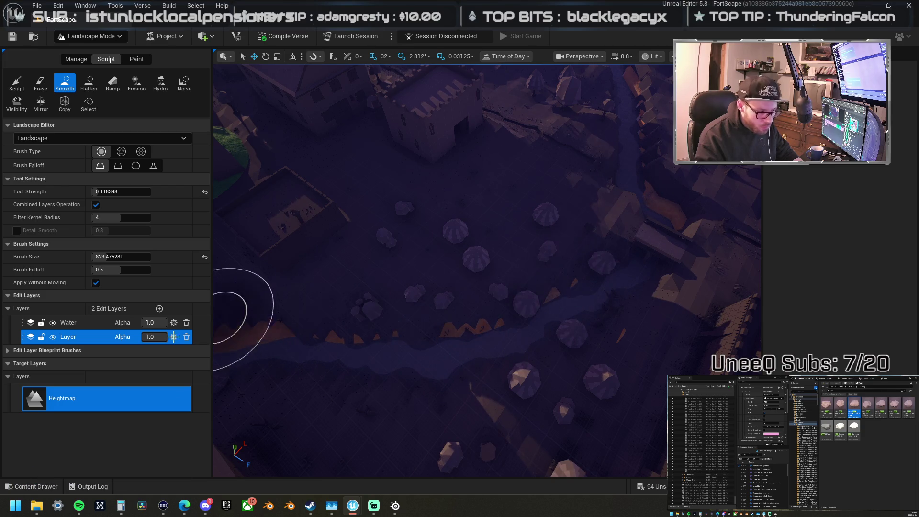
scroll(329, 321, up, 5)
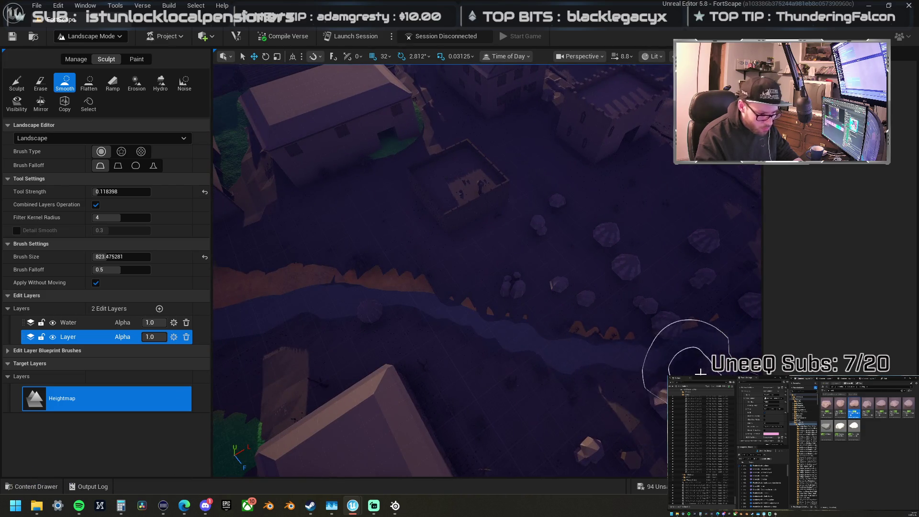
scroll(701, 372, down, 5)
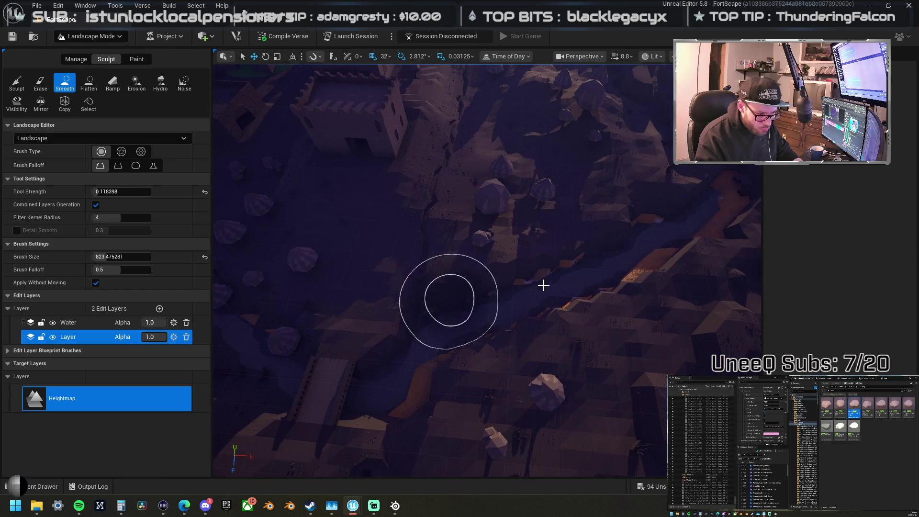
scroll(478, 332, up, 3)
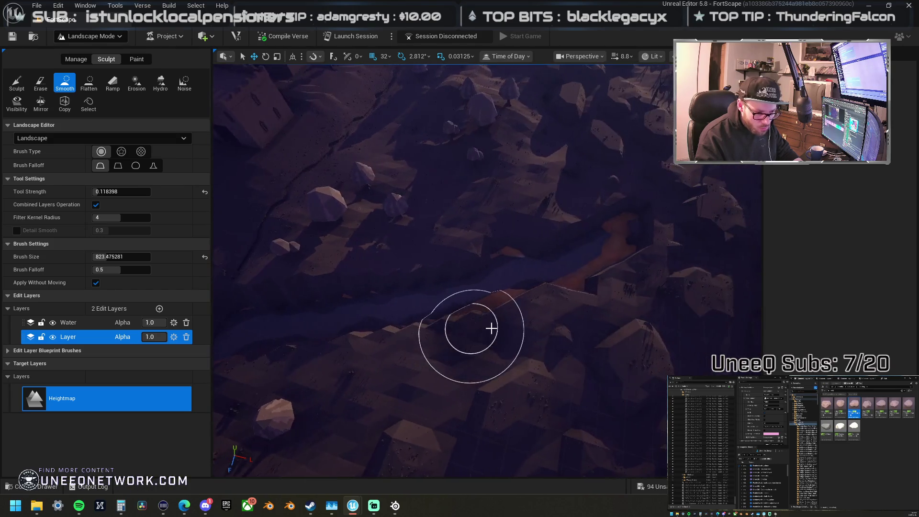
scroll(366, 308, down, 2)
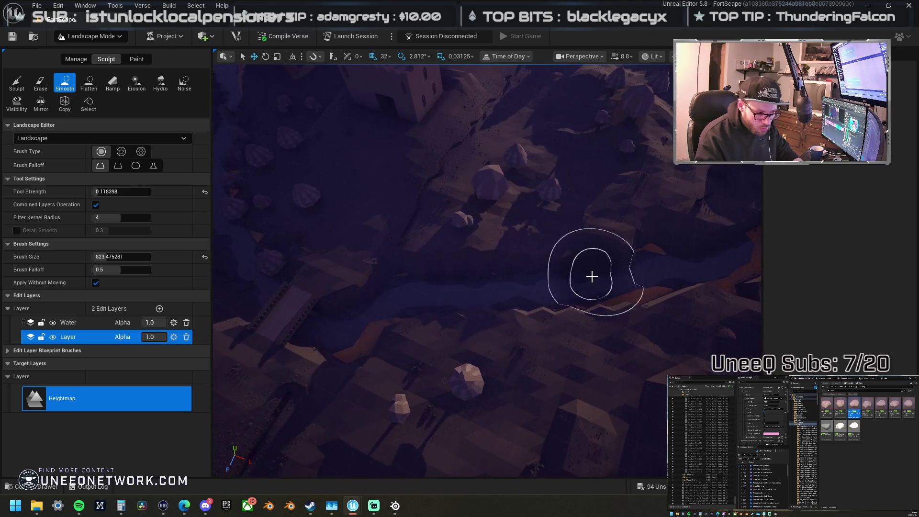
scroll(348, 299, up, 3)
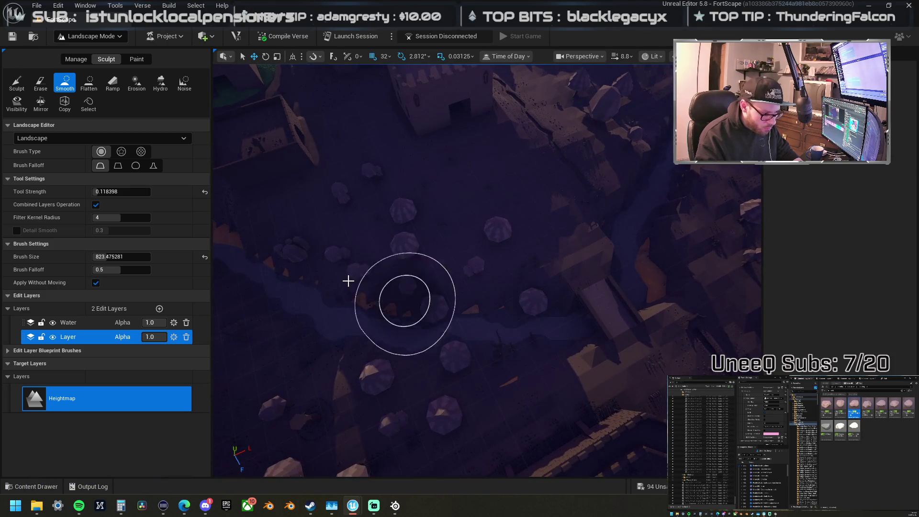
scroll(367, 261, up, 3)
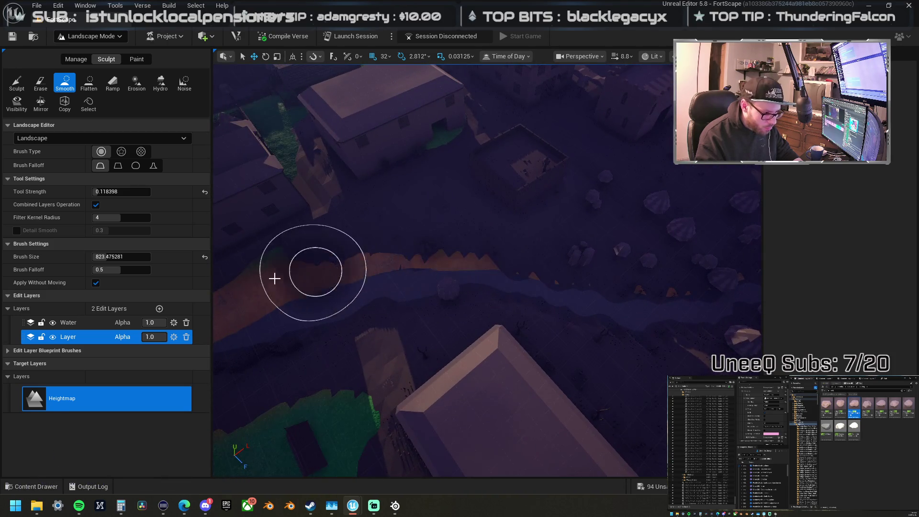
scroll(274, 278, up, 3)
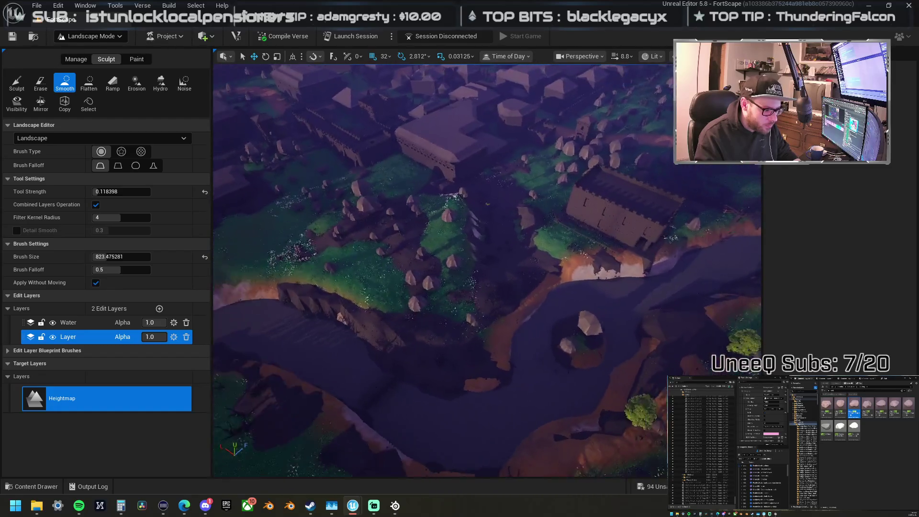
Step: Smooth a widening patch of grassy ground among the central trees below the castle
scroll(308, 265, up, 10)
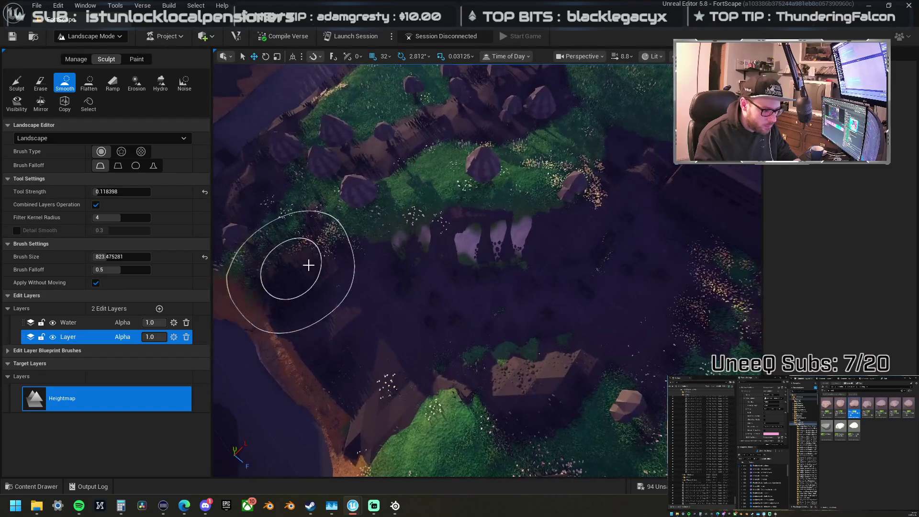
drag(431, 181, 398, 115)
click(17, 82)
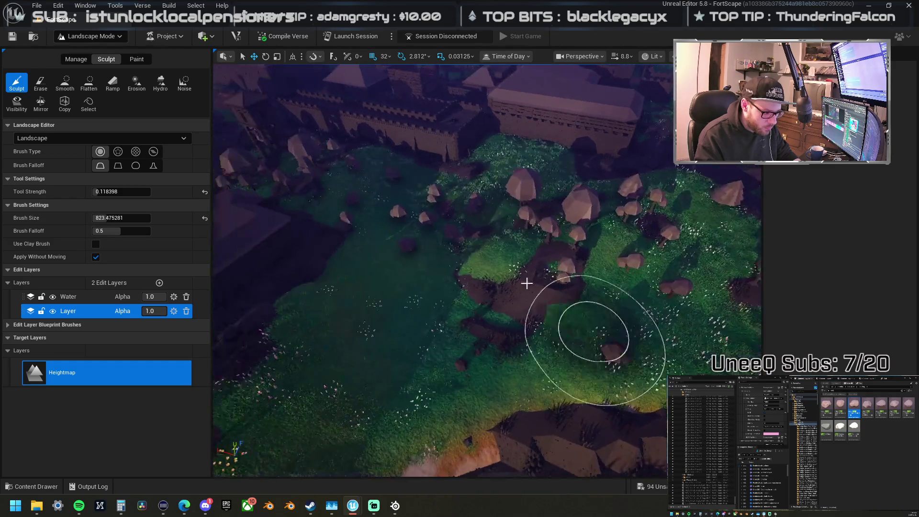
mouse_move(494, 293)
mouse_down()
mouse_move(527, 287)
mouse_move(297, 282)
mouse_up()
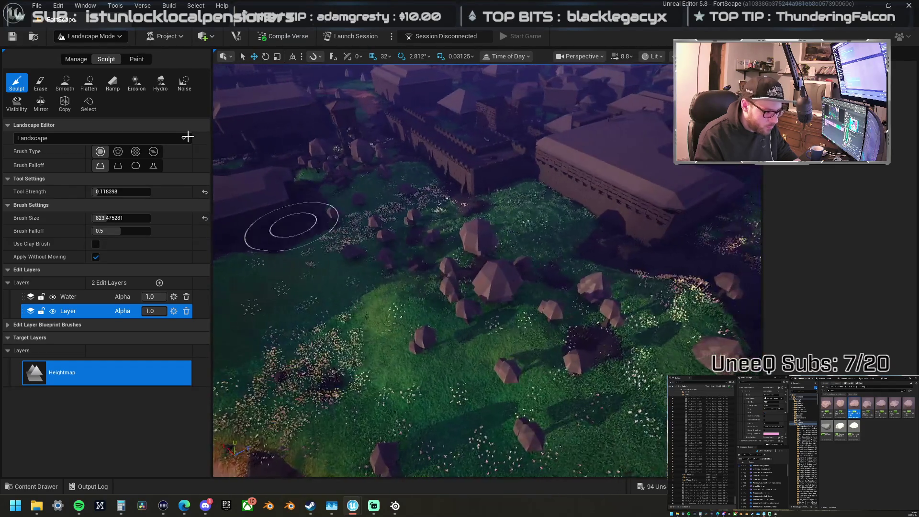
click(65, 82)
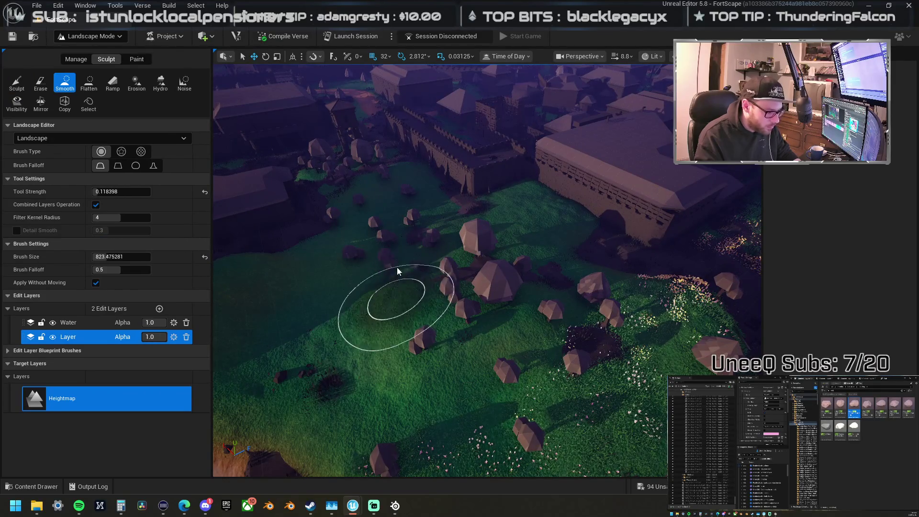
mouse_move(397, 267)
mouse_down()
mouse_move(437, 353)
mouse_move(411, 400)
mouse_move(538, 364)
mouse_up()
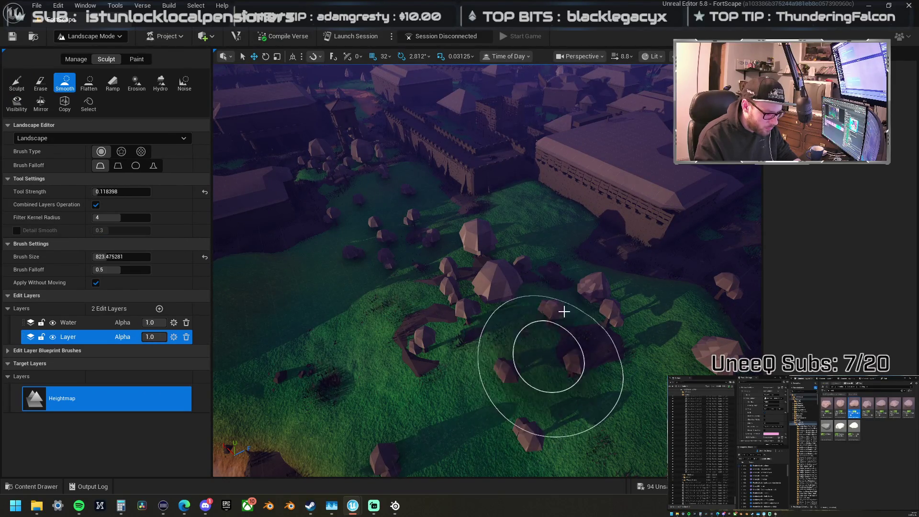
mouse_move(564, 312)
mouse_down()
mouse_move(467, 330)
mouse_move(539, 276)
mouse_up()
mouse_move(479, 268)
mouse_down()
mouse_move(377, 372)
mouse_move(435, 335)
mouse_move(461, 392)
mouse_up()
scroll(461, 392, up, 10)
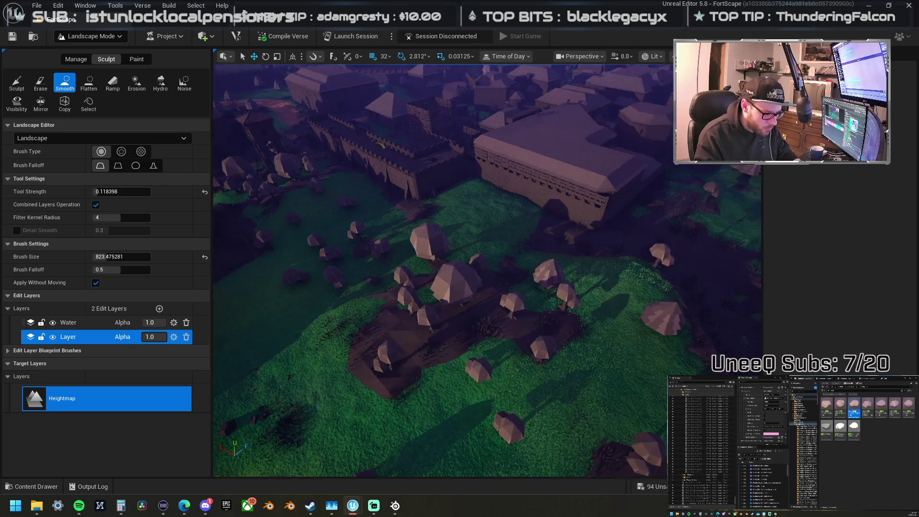
key(d)
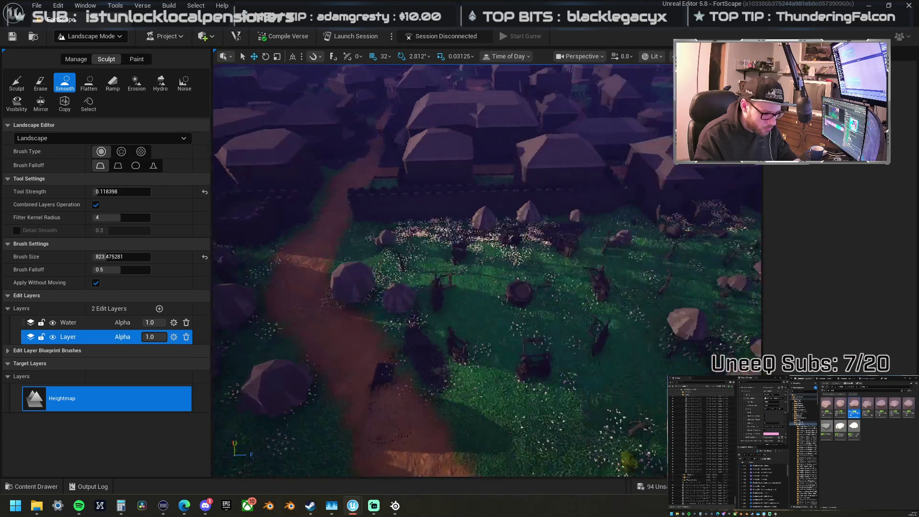
key(s)
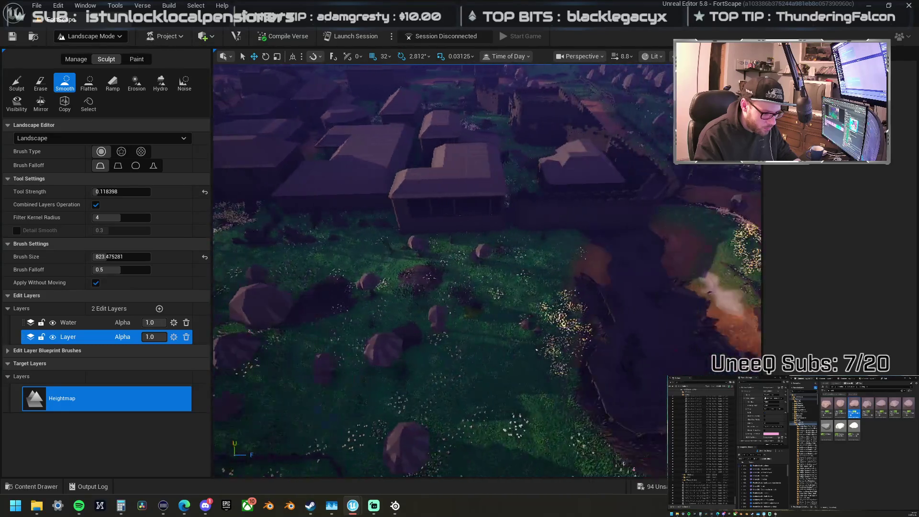
key(w)
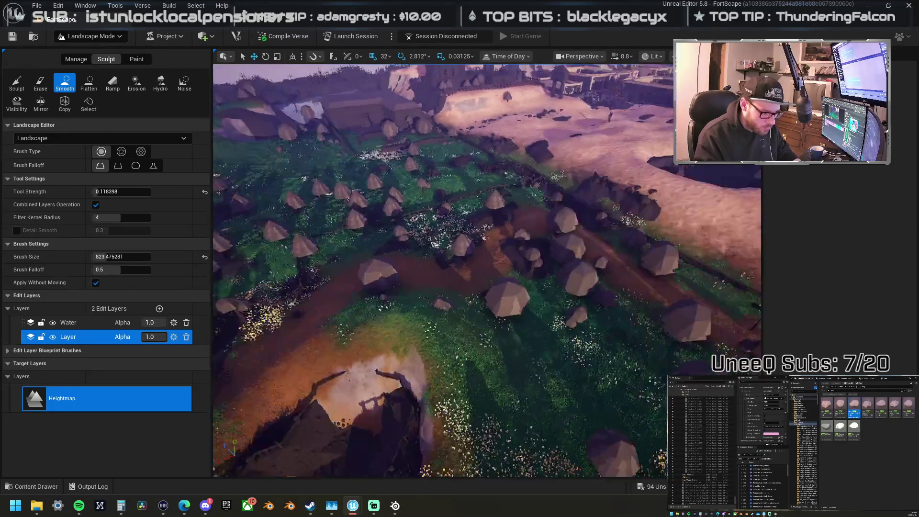
key(w)
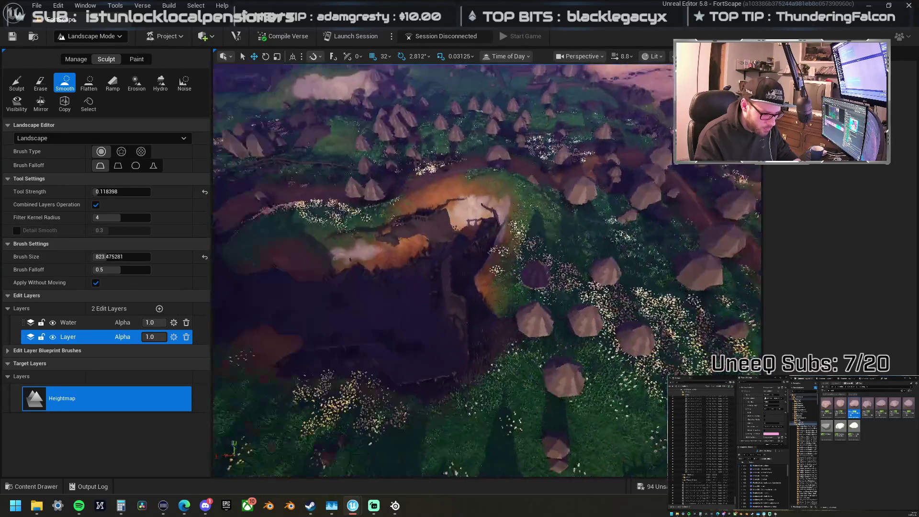
key(s)
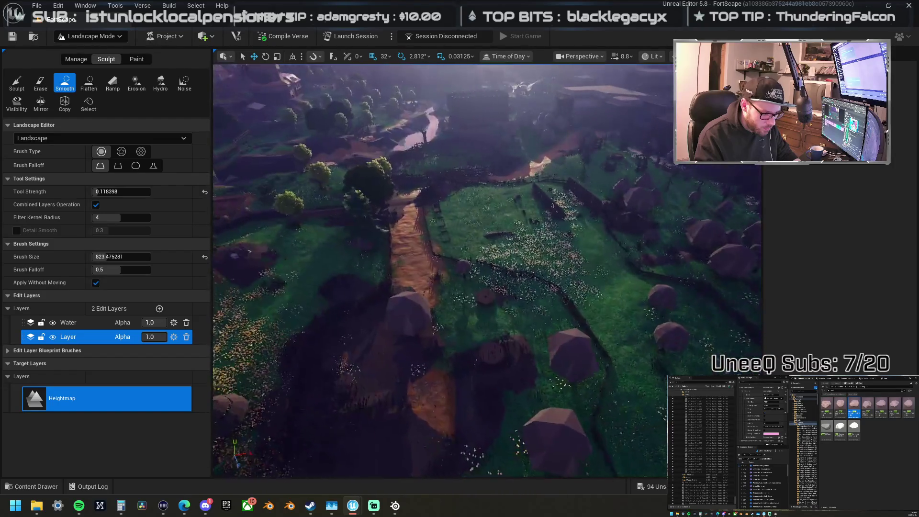
key(w)
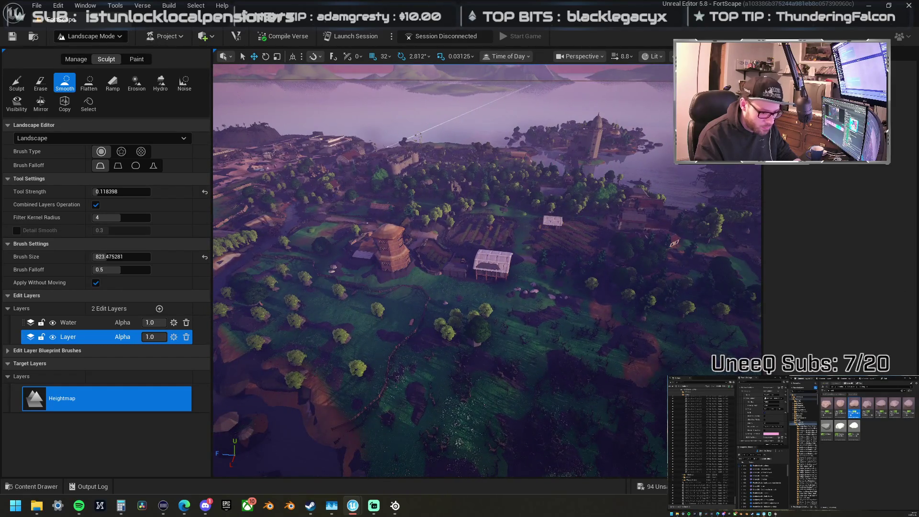
Step: Save all modified FortScape content, including the moved fences, trees and external actors
key(ctrl+shift+s)
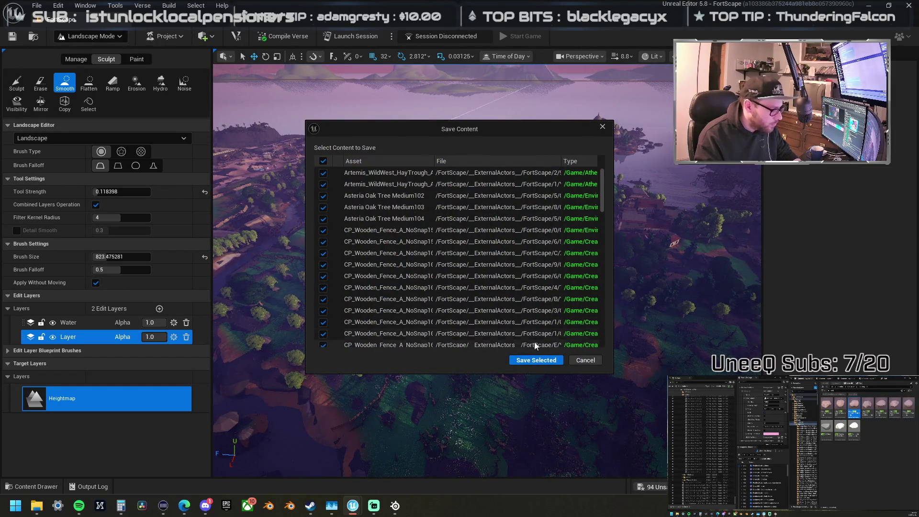
key(Return)
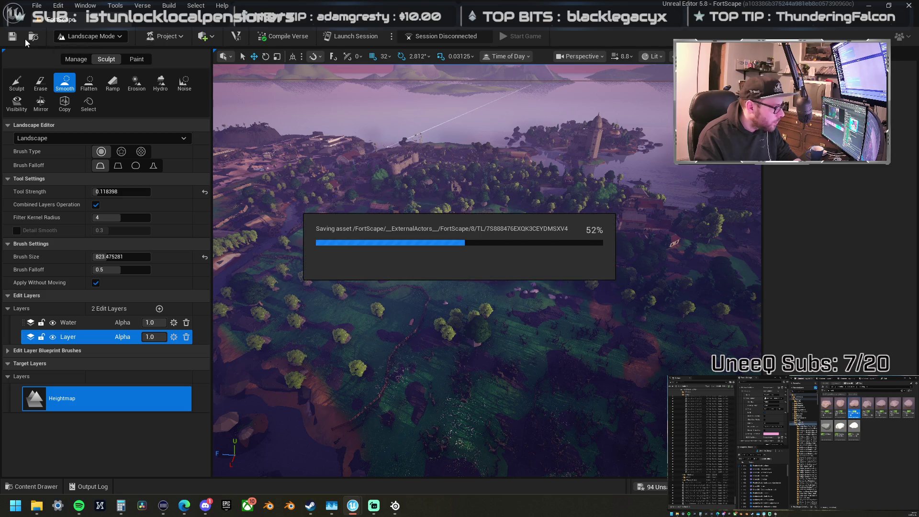
click(105, 35)
click(101, 52)
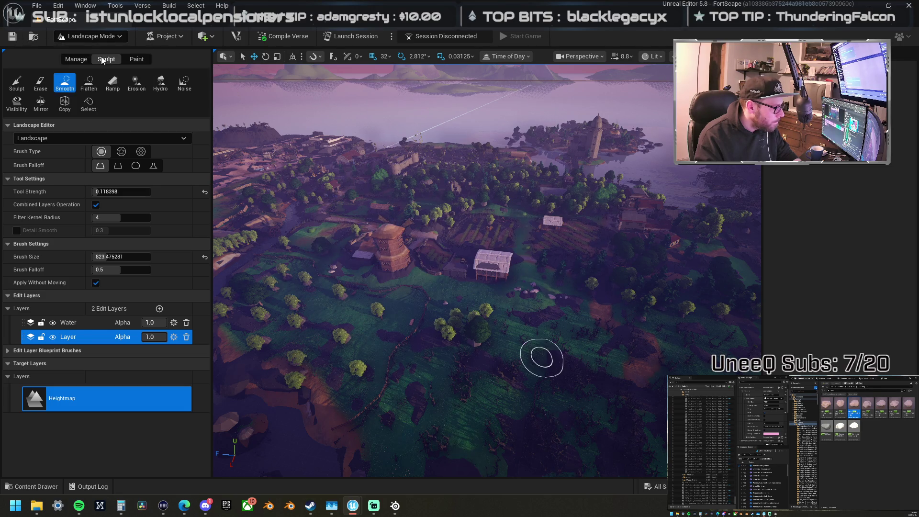